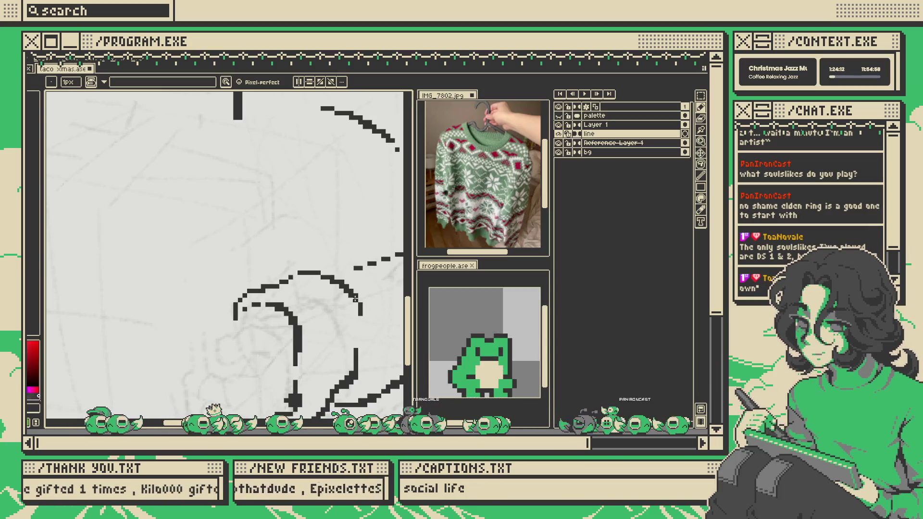
- Select the cuff line by the hand and undo its earlier move to return it to place
drag(381, 313, 337, 301)
scroll(351, 306, down, 3)
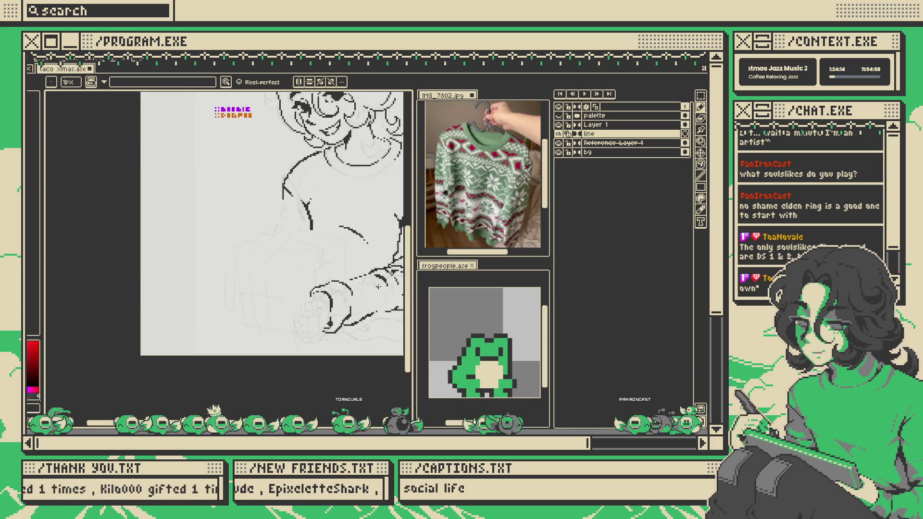
scroll(301, 268, up, 1)
scroll(302, 268, up, 2)
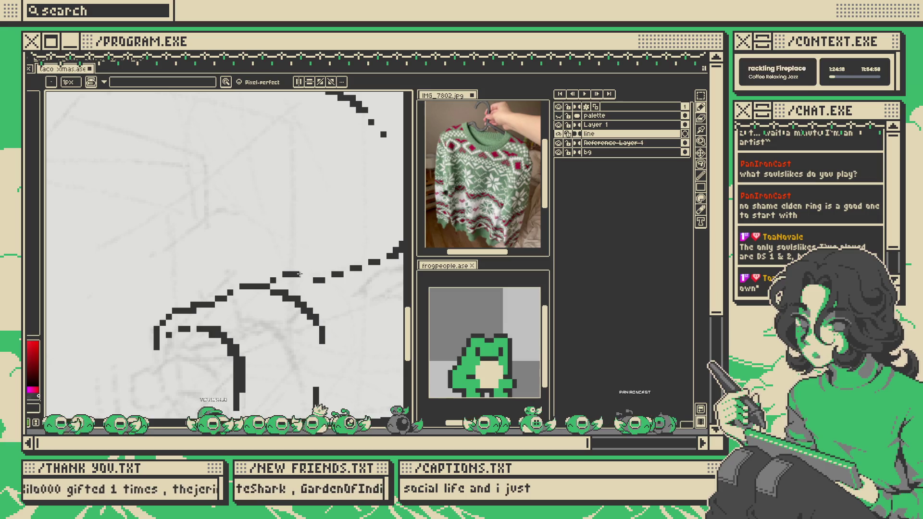
scroll(289, 272, down, 3)
scroll(308, 259, up, 3)
scroll(309, 257, down, 3)
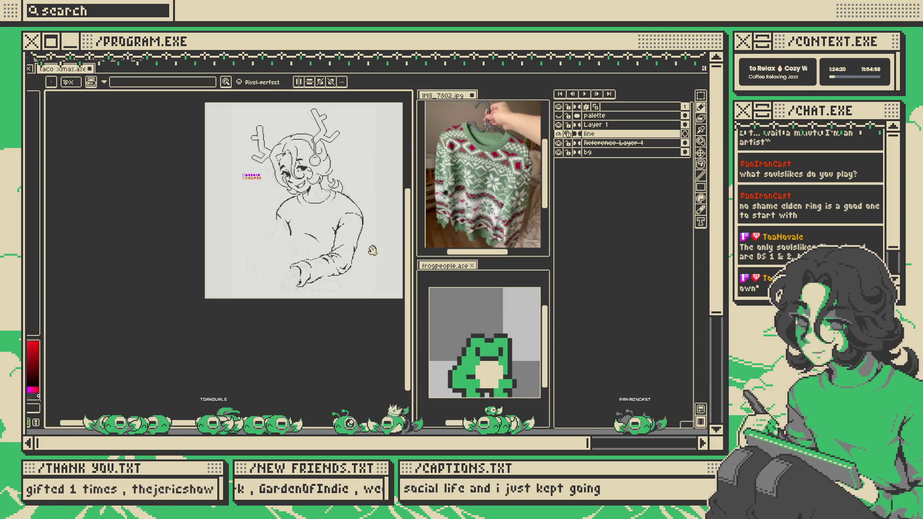
scroll(310, 260, up, 2)
scroll(313, 264, down, 2)
key(m)
scroll(308, 269, up, 3)
mouse_move(330, 251)
mouse_down()
mouse_move(295, 296)
mouse_move(299, 274)
mouse_move(282, 313)
mouse_move(287, 326)
mouse_up()
key(ctrl+z)
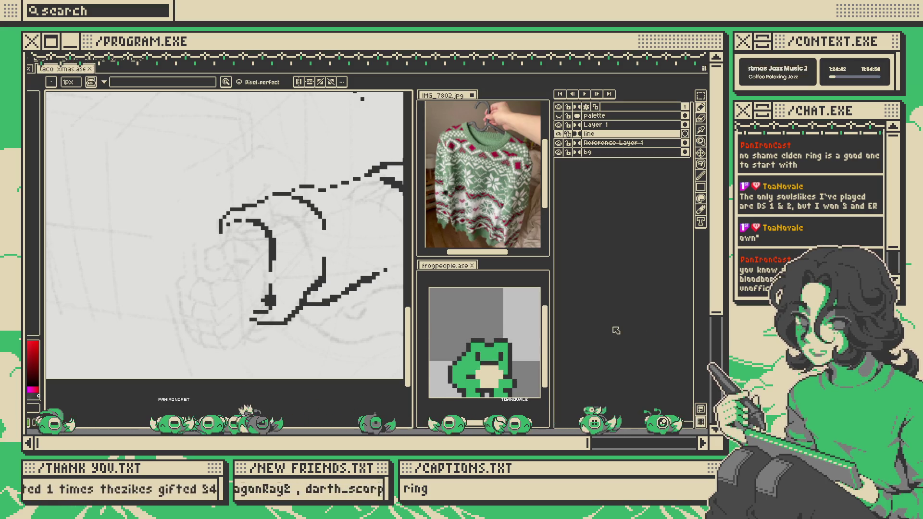
- Extend the sweater's left outline further down with the pencil
drag(418, 275, 305, 270)
scroll(306, 270, down, 5)
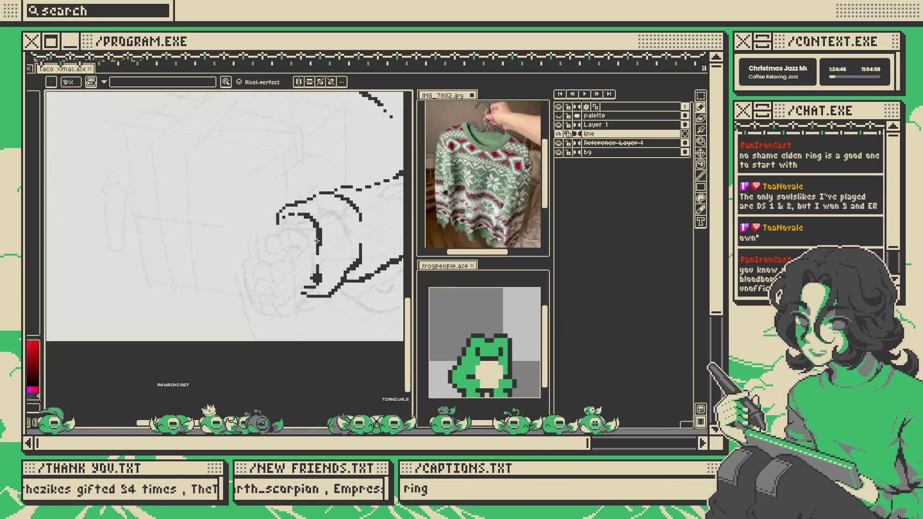
scroll(320, 246, up, 3)
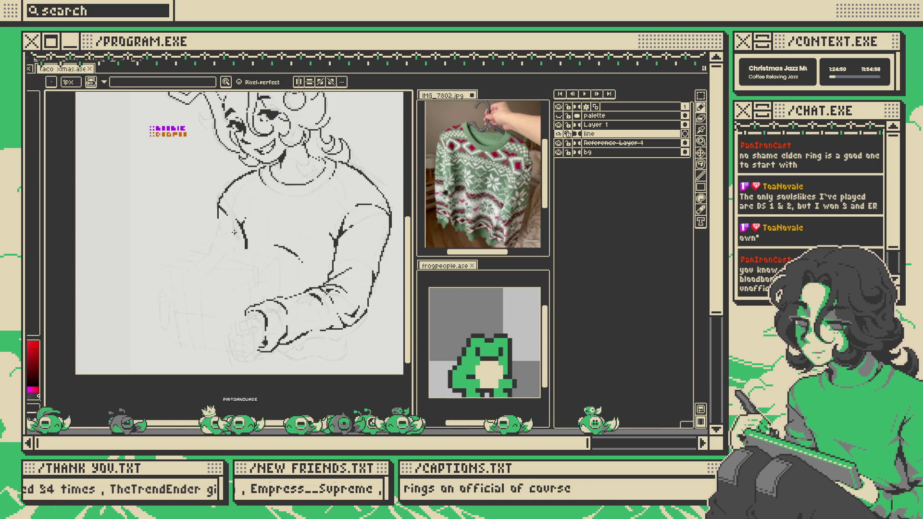
scroll(236, 236, up, 1)
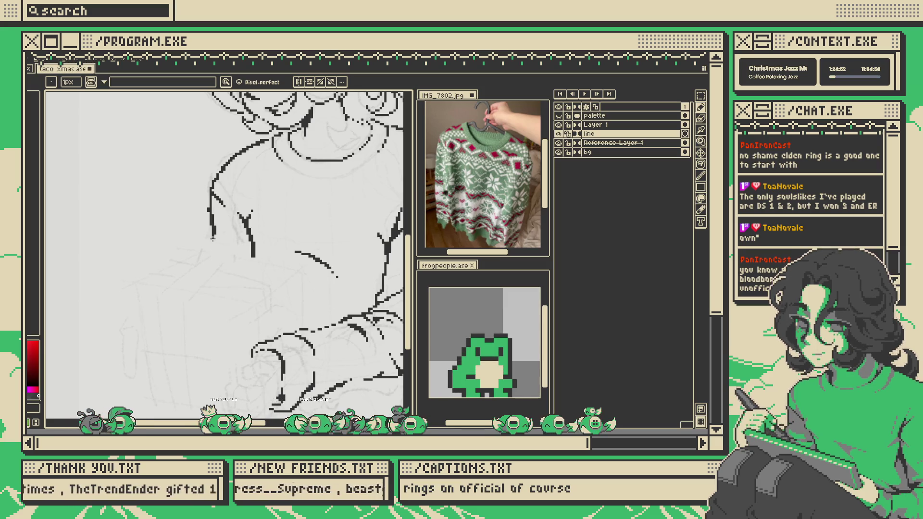
drag(212, 217, 211, 251)
scroll(225, 238, down, 3)
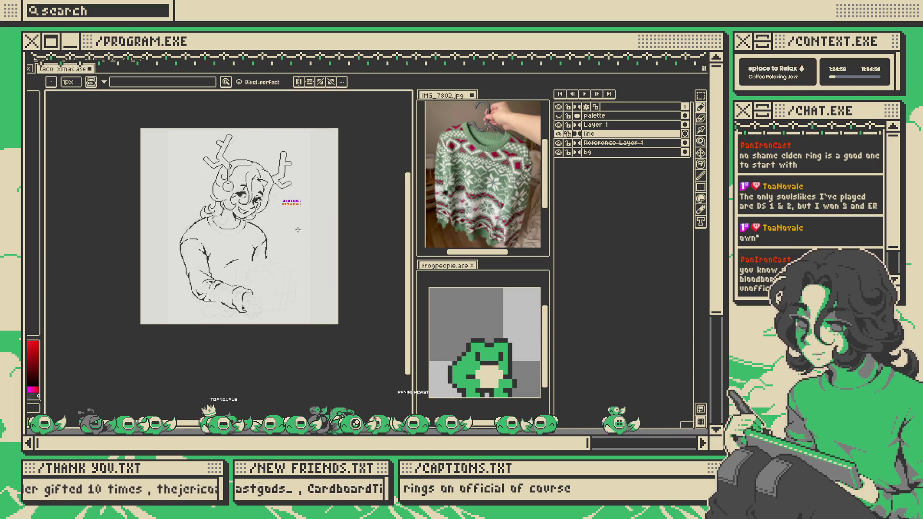
scroll(301, 233, up, 2)
scroll(336, 226, down, 2)
scroll(321, 194, up, 4)
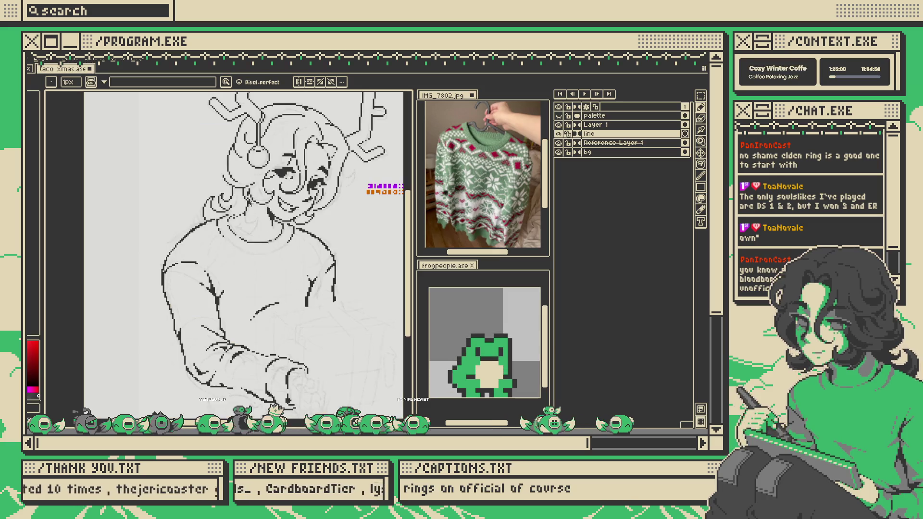
key(m)
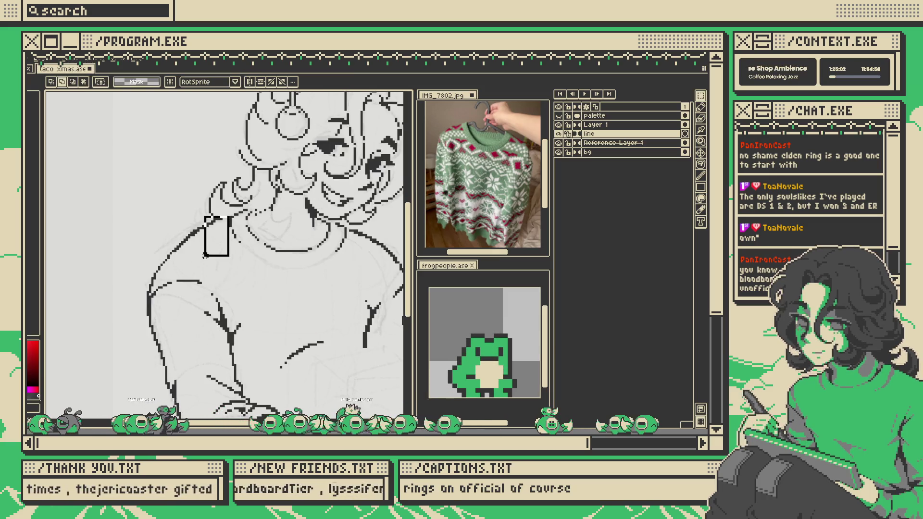
- Select the left shoulder area and transform it to reshape the shoulder outline
mouse_move(126, 227)
mouse_down()
mouse_move(210, 274)
mouse_move(221, 299)
mouse_up()
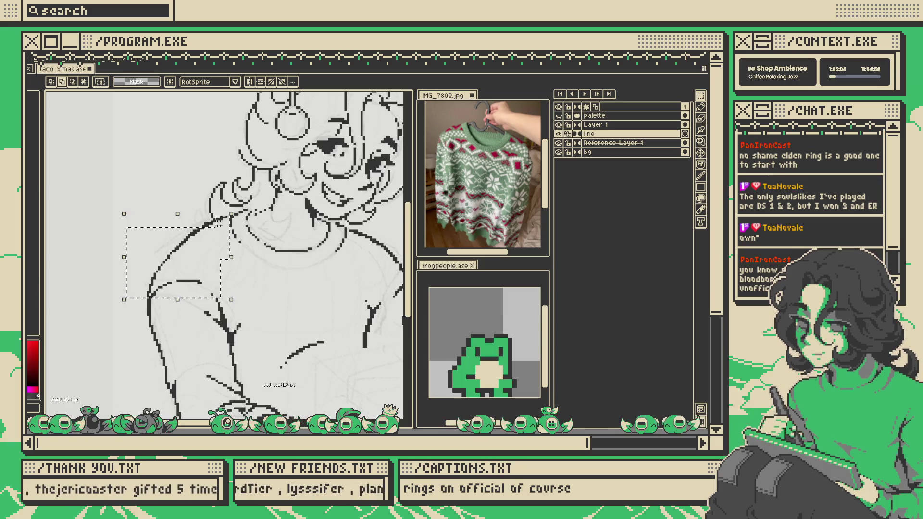
scroll(168, 267, down, 3)
scroll(168, 267, up, 2)
mouse_move(128, 261)
mouse_down()
mouse_move(252, 201)
mouse_move(260, 171)
mouse_up()
key(Return)
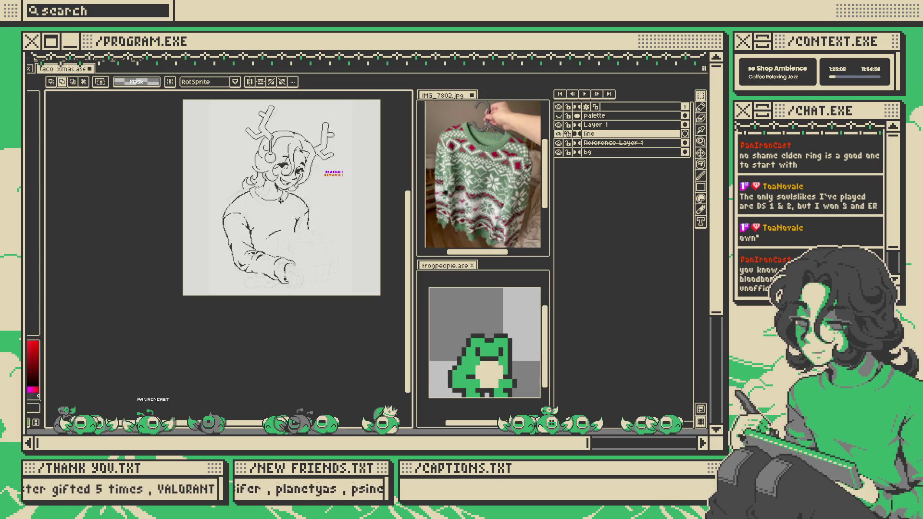
scroll(253, 245, down, 2)
scroll(258, 217, up, 3)
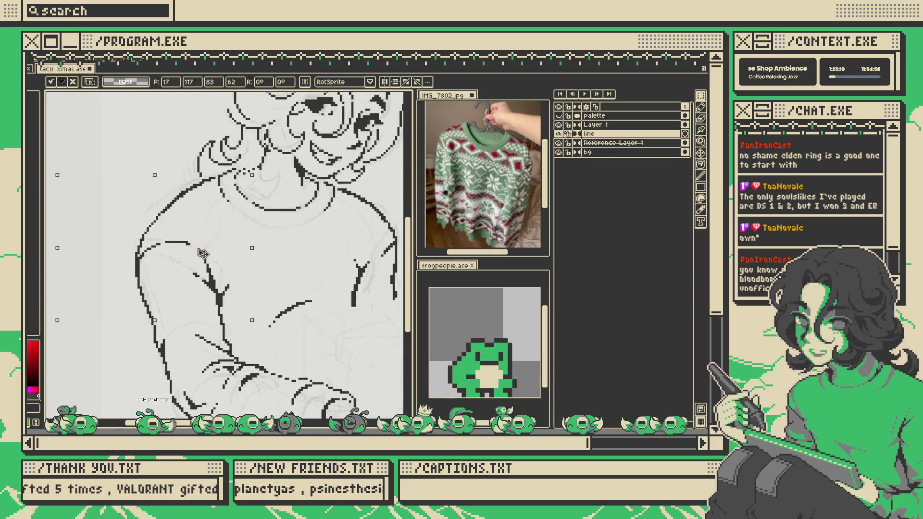
click(205, 255)
key(Return)
scroll(204, 255, down, 4)
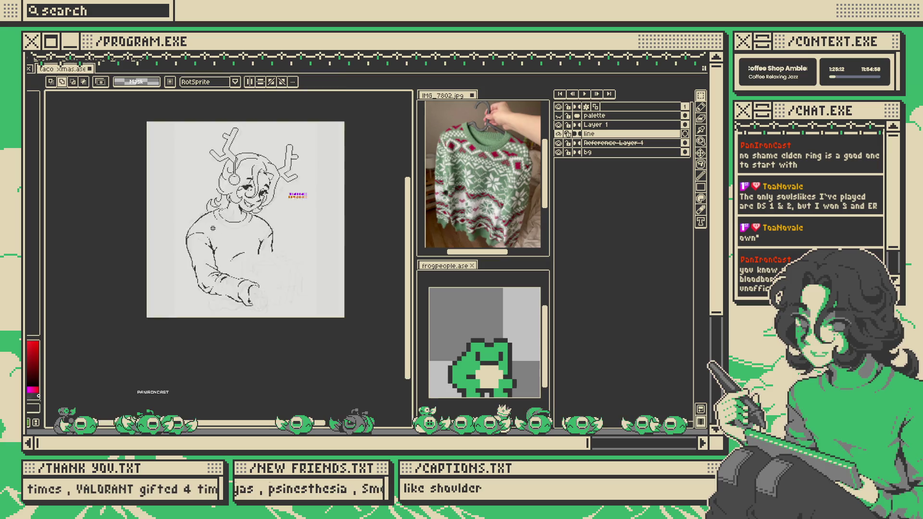
scroll(284, 231, up, 4)
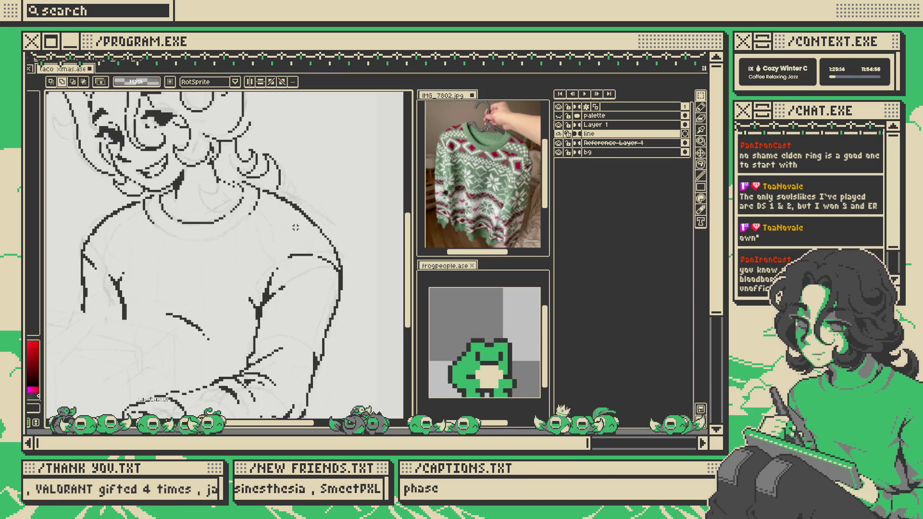
- Draw a straight line down the right shoulder and a fold line down the sleeve
key(b)
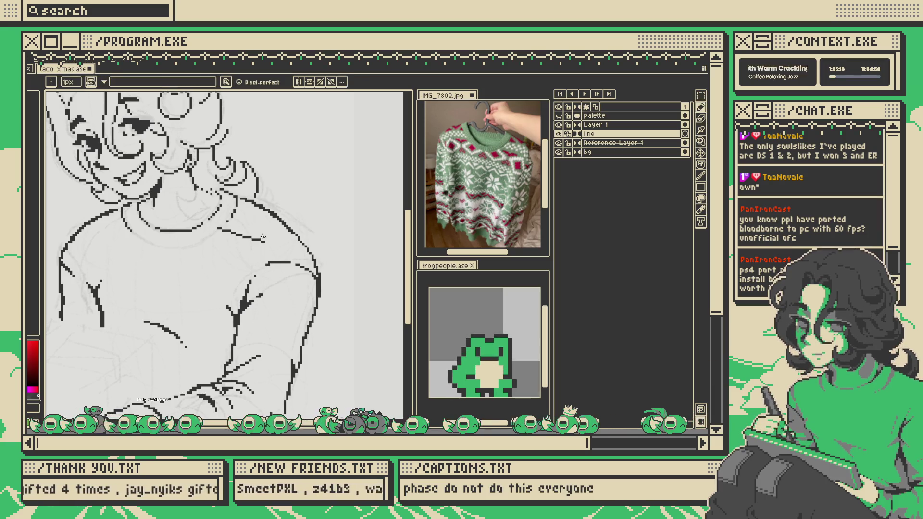
scroll(273, 230, down, 4)
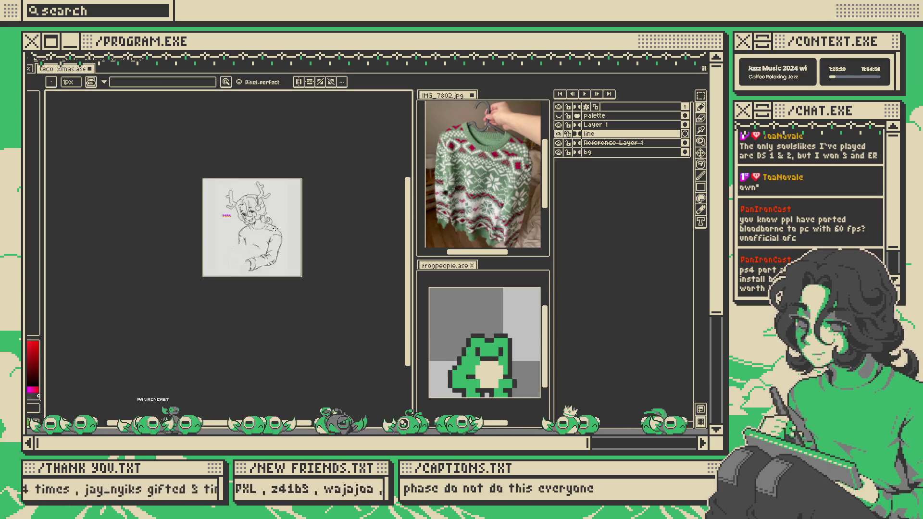
scroll(273, 231, up, 4)
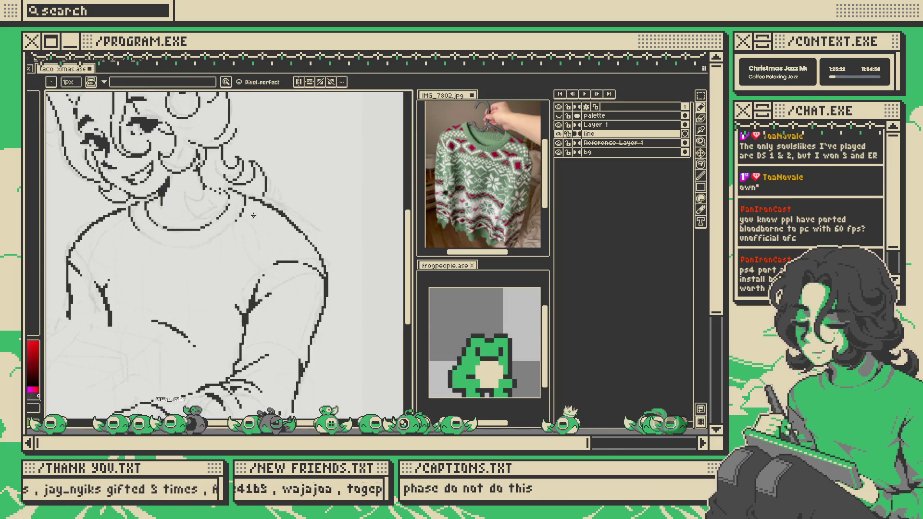
shift+click(287, 254)
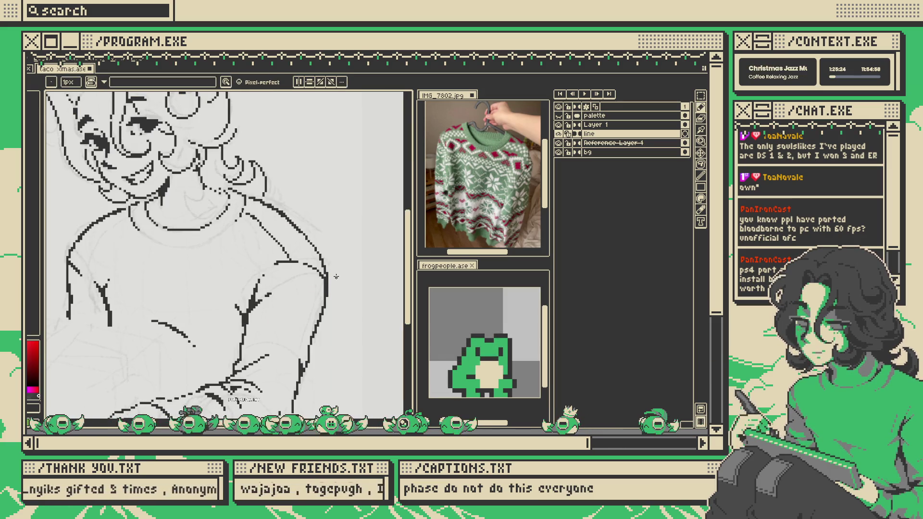
scroll(336, 276, down, 3)
scroll(230, 195, up, 4)
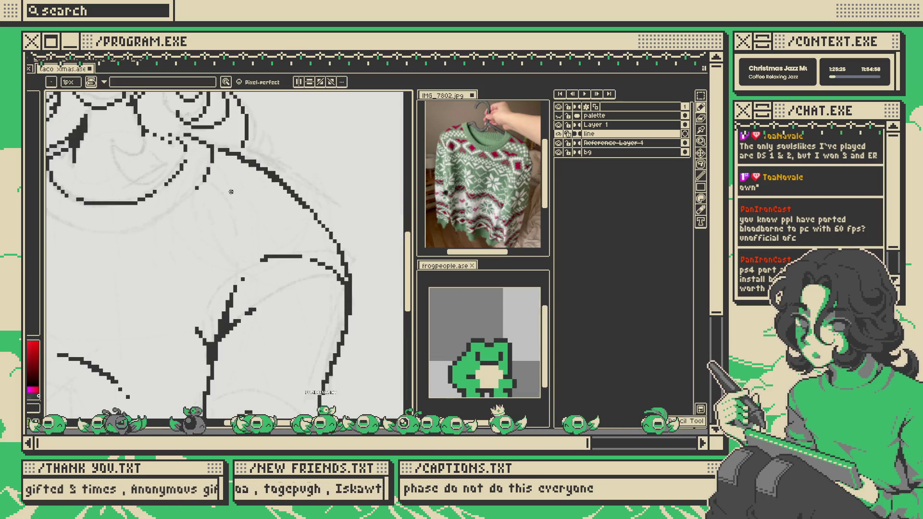
drag(220, 177, 298, 242)
key(ctrl+z)
drag(226, 178, 285, 242)
scroll(283, 234, down, 4)
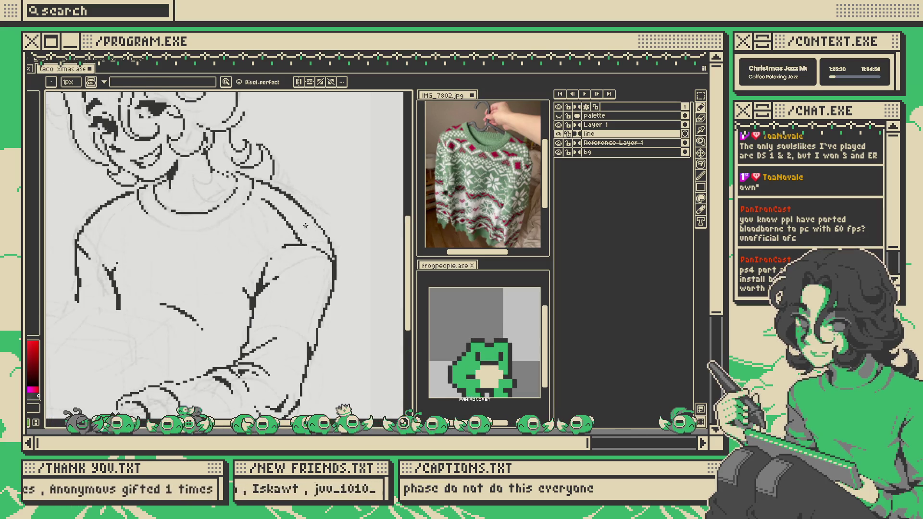
scroll(289, 217, up, 3)
scroll(294, 202, down, 3)
scroll(298, 206, up, 1)
scroll(303, 212, down, 1)
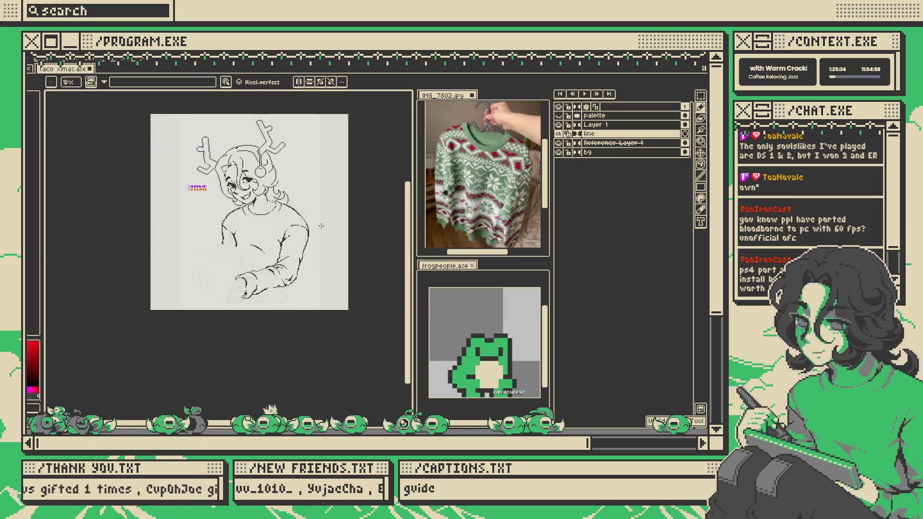
- Dismiss the stray context menu and save the .aseprite drawing with Ctrl+S
right_click(321, 226)
click(323, 230)
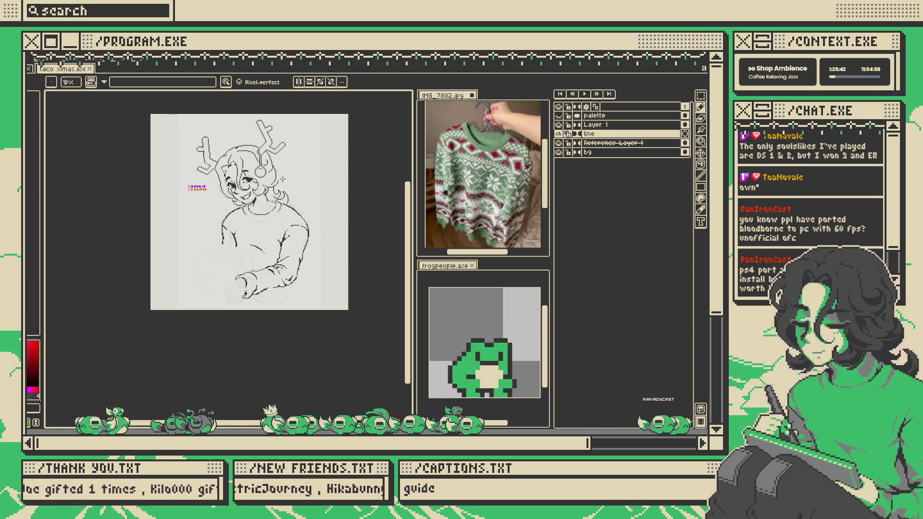
scroll(282, 177, up, 4)
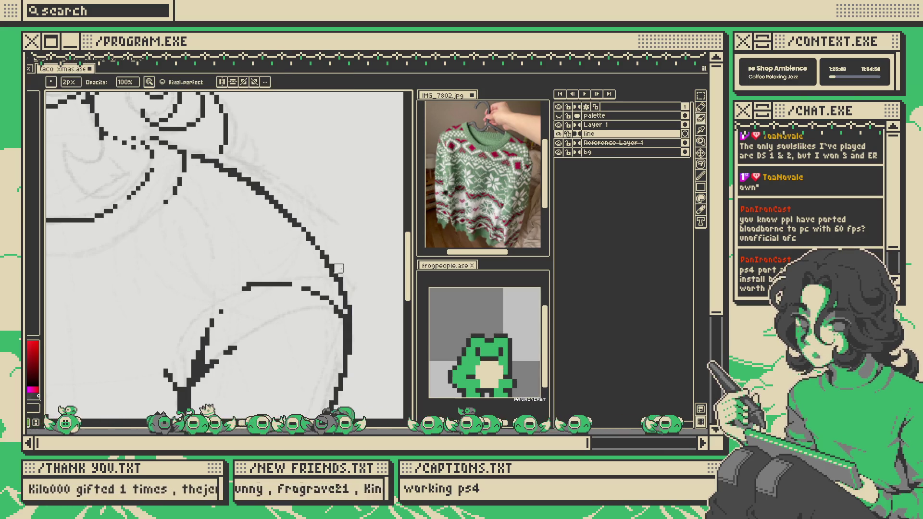
scroll(338, 247, down, 3)
scroll(354, 247, up, 3)
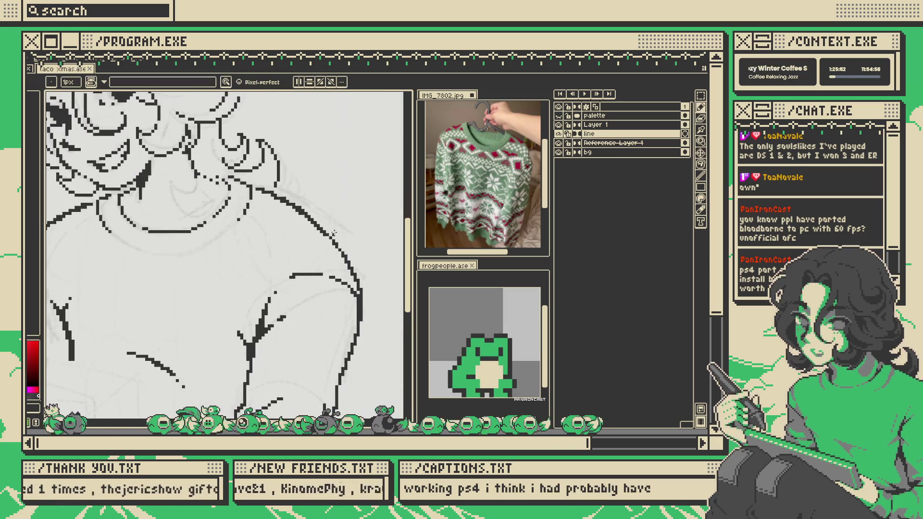
scroll(333, 234, down, 3)
scroll(351, 232, up, 2)
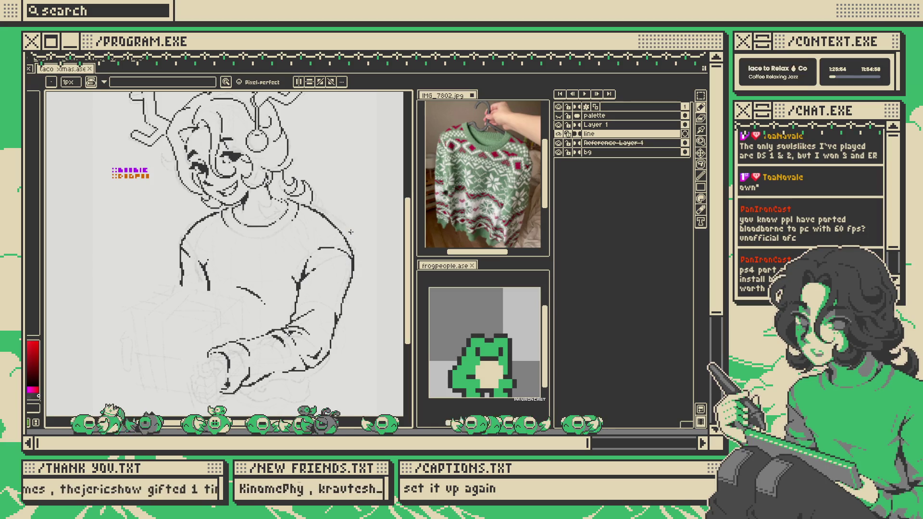
scroll(356, 241, down, 2)
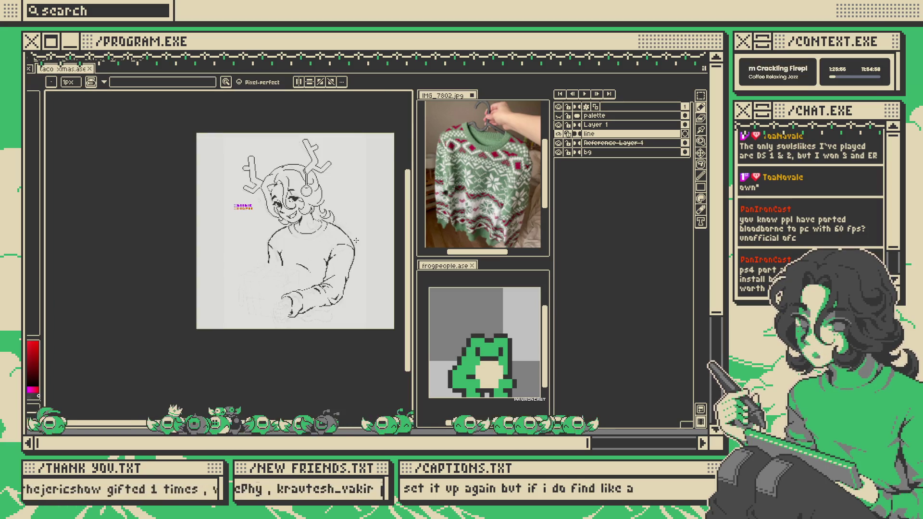
key(ctrl+s)
scroll(332, 245, up, 2)
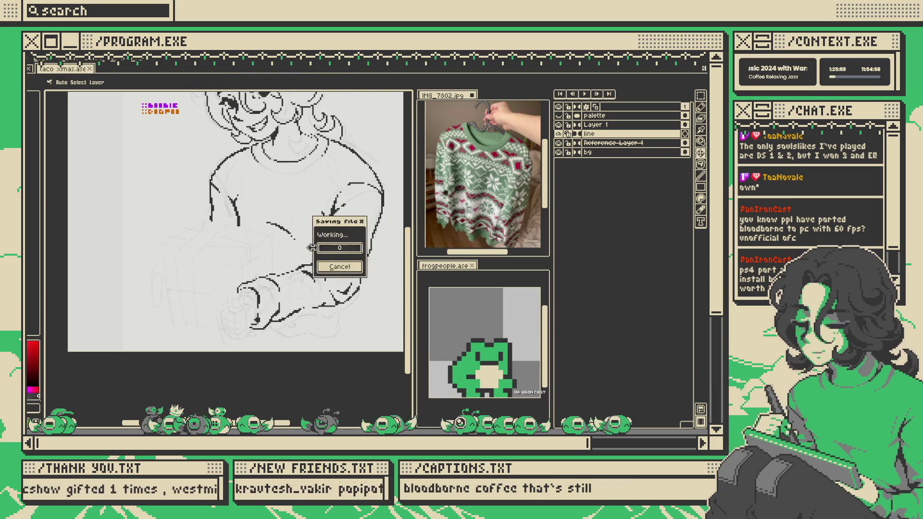
- Undo the lower fingertip stroke and redraw the hand's curved fingertip line
scroll(269, 269, up, 5)
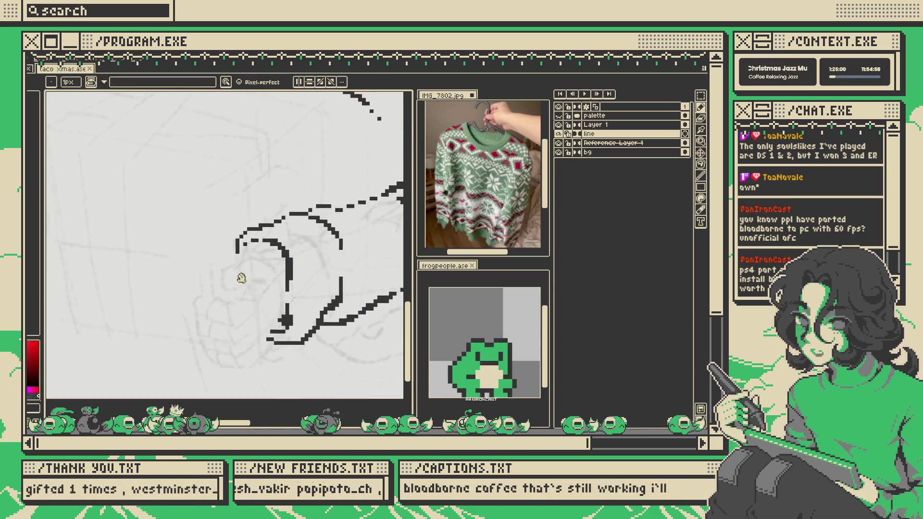
scroll(240, 278, down, 1)
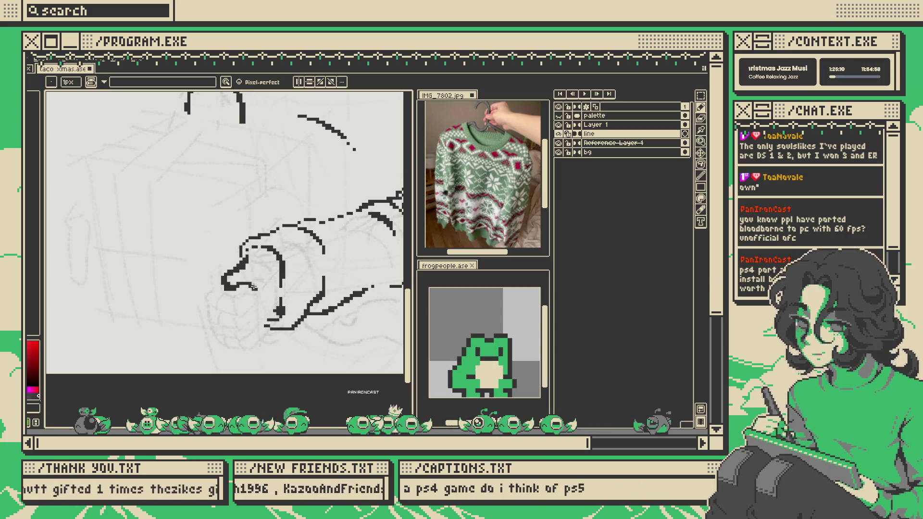
key(ctrl)
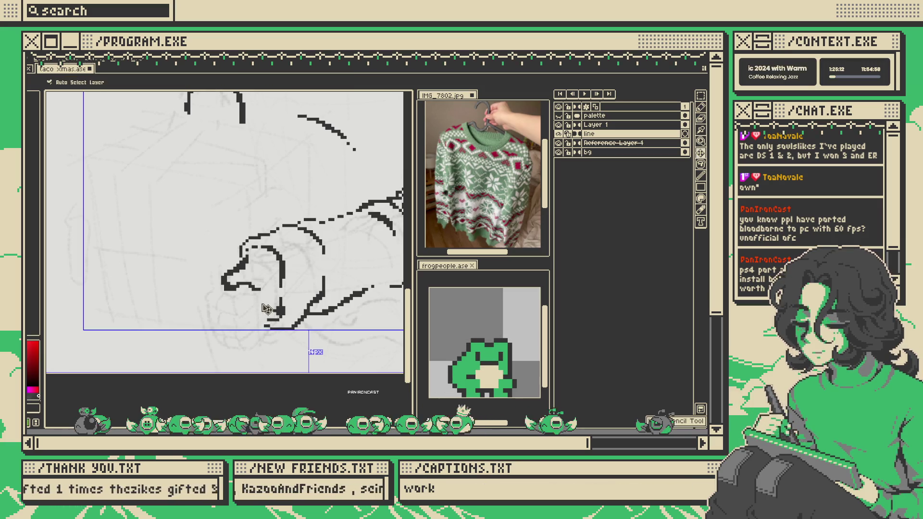
key(ctrl+z)
mouse_move(230, 270)
mouse_down()
mouse_move(225, 288)
mouse_move(257, 282)
mouse_up()
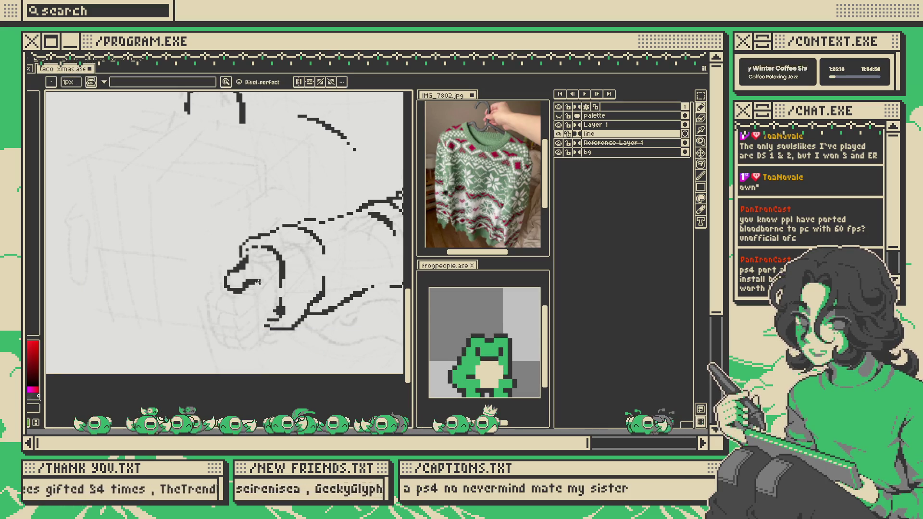
key(ctrl+z)
key(ctrl+z)
- Erase part of the fingertip curve and the bottom of its small loop to open it
key(e)
drag(225, 281, 230, 270)
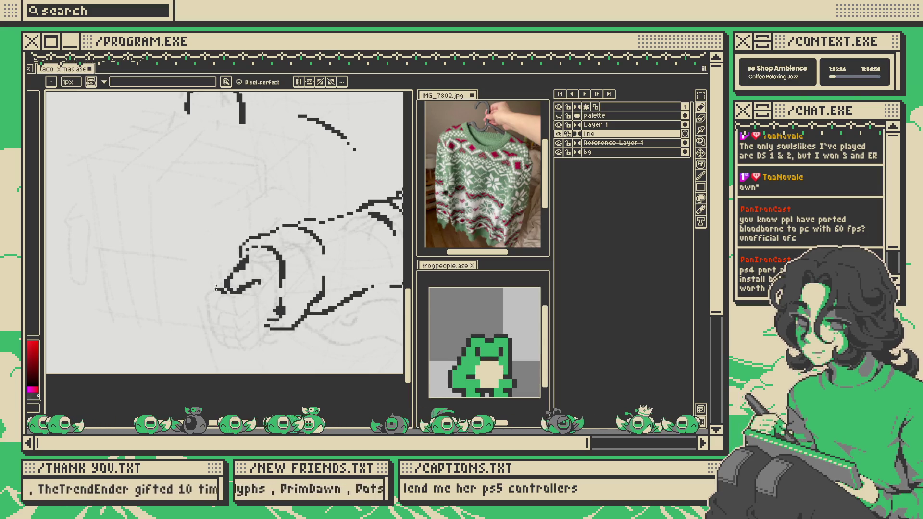
drag(210, 296, 201, 301)
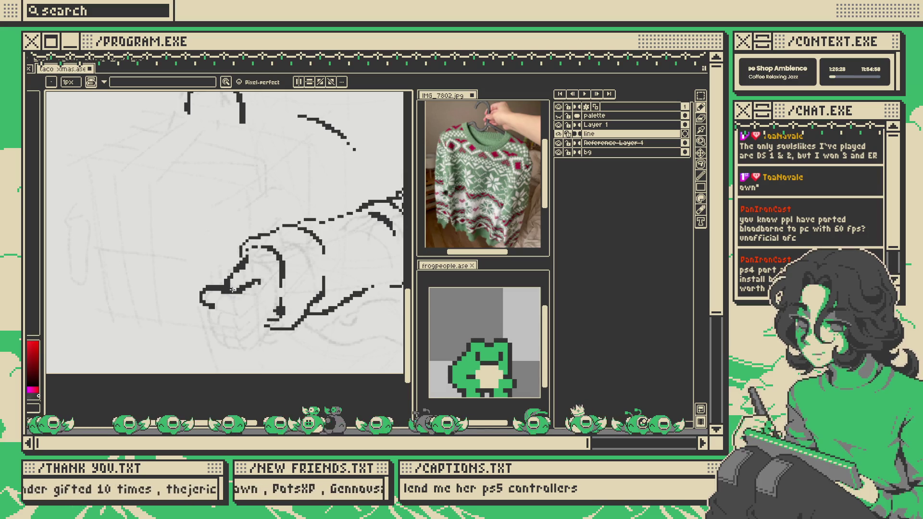
scroll(232, 289, down, 4)
scroll(232, 289, up, 4)
scroll(232, 289, down, 1)
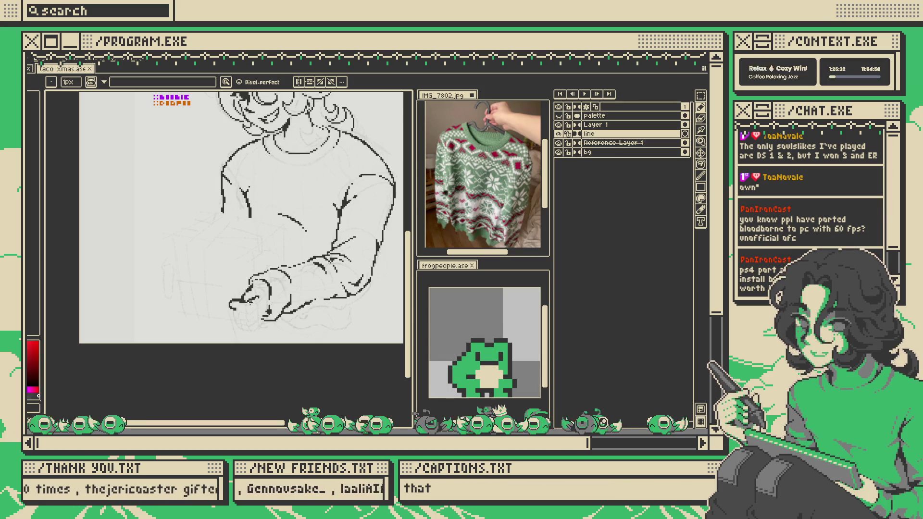
scroll(250, 303, up, 3)
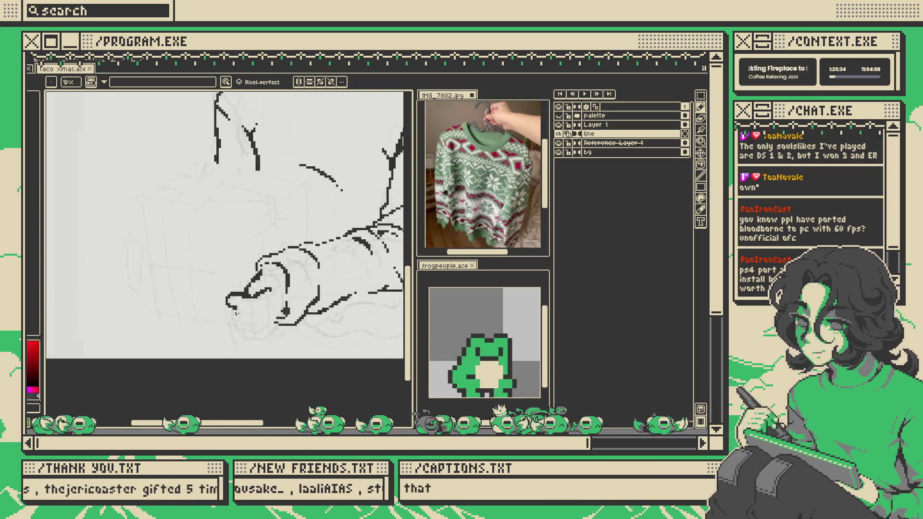
- Draw the thumb's bottom edge, then extend the hand's left outline and bottom line
drag(206, 308, 222, 313)
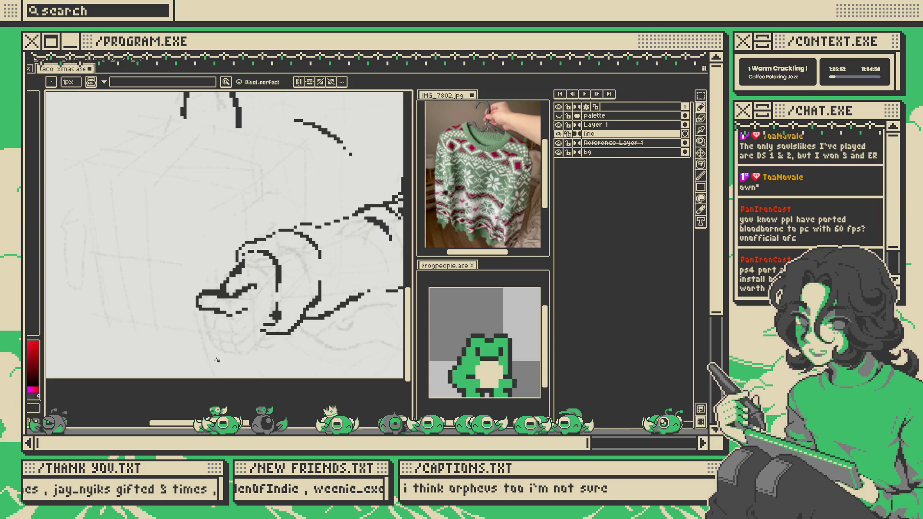
key(m)
drag(182, 273, 216, 333)
key(ctrl+d)
key(b)
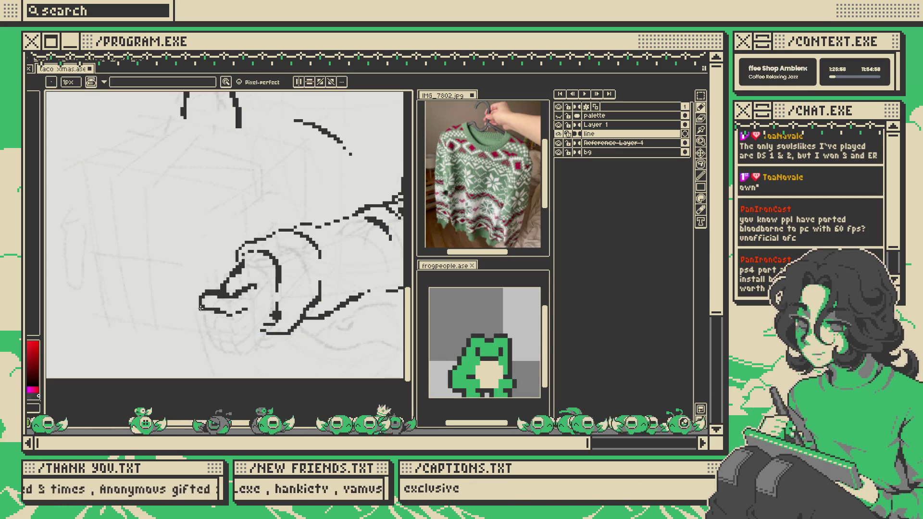
drag(197, 311, 204, 325)
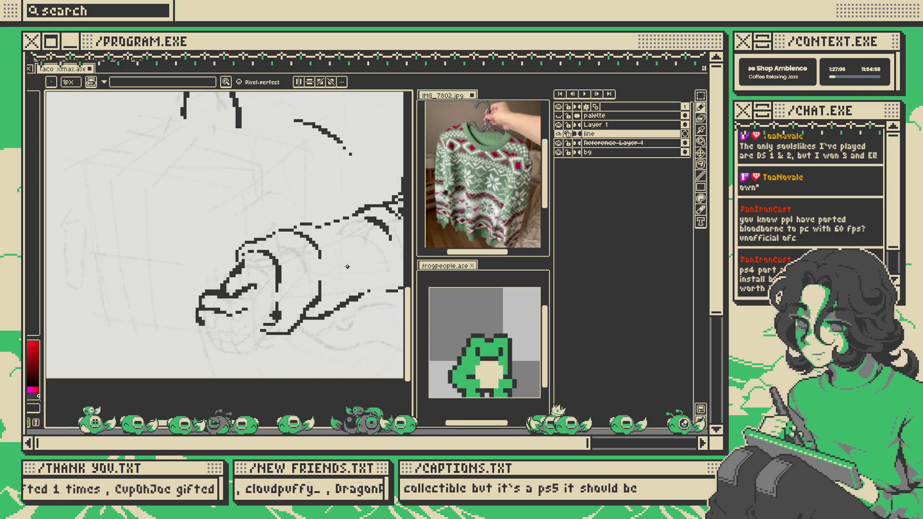
drag(212, 327, 224, 328)
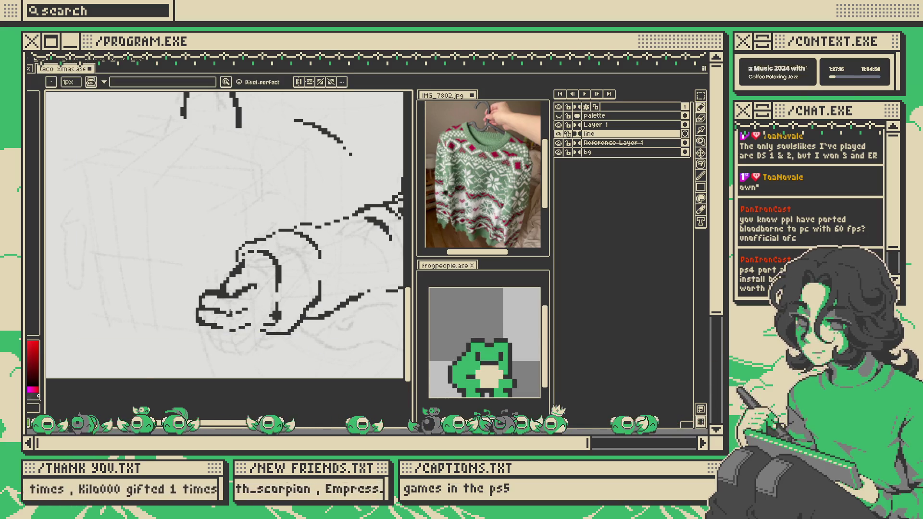
scroll(231, 313, down, 3)
scroll(244, 287, up, 3)
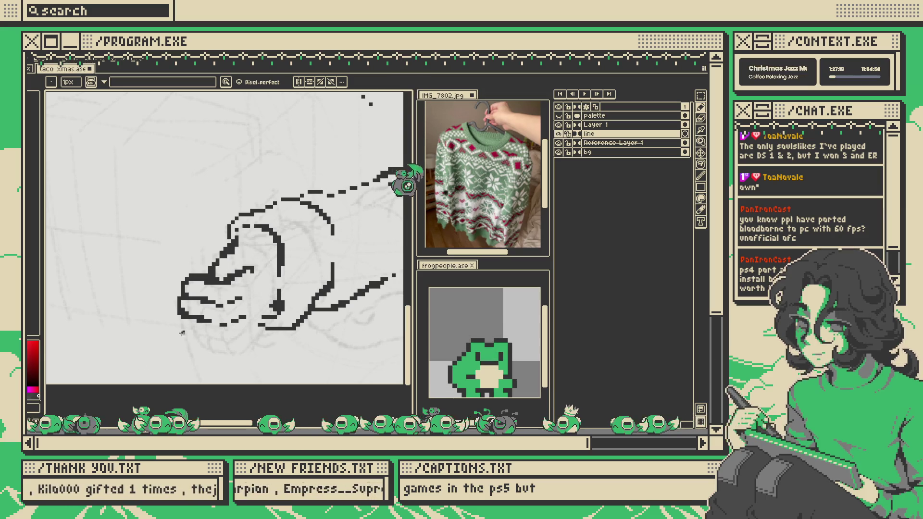
- Add short strokes below the thumb and along the hand's lower edge, undoing a stray mark
drag(187, 320, 197, 339)
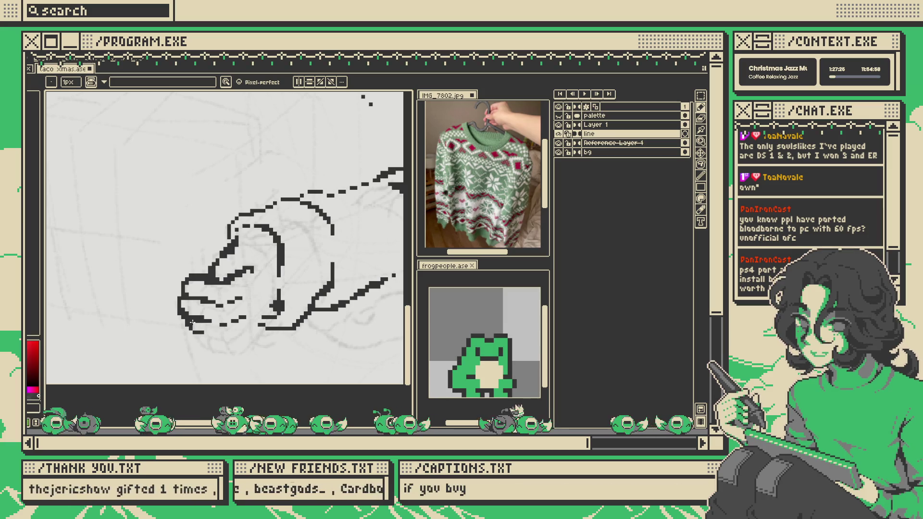
shift+click(205, 331)
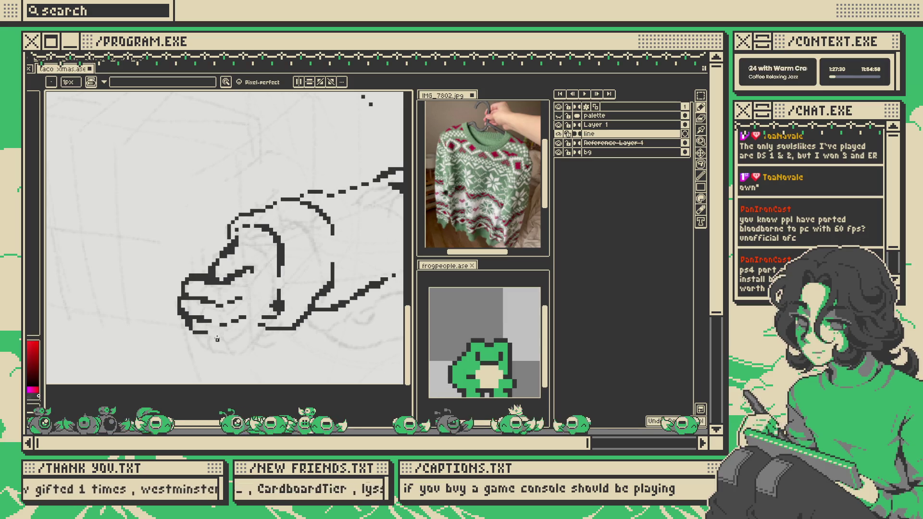
key(v)
key(b)
drag(219, 341, 241, 332)
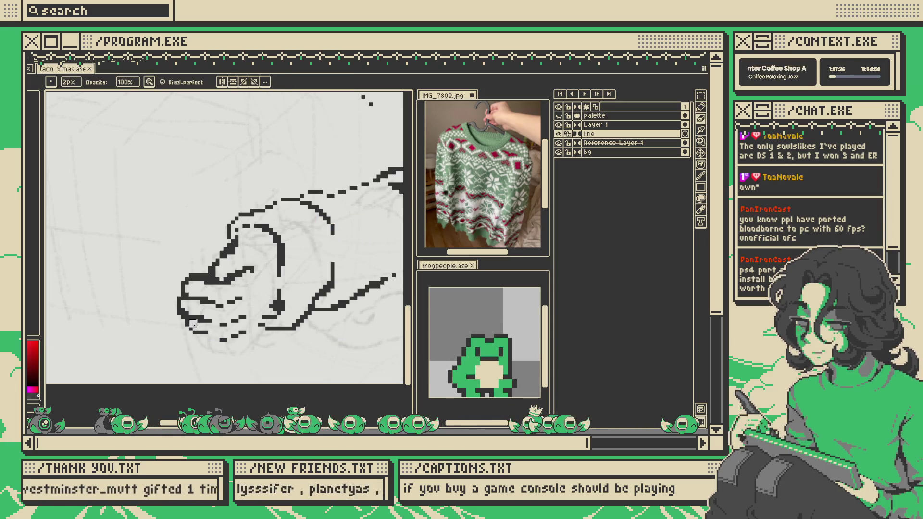
drag(189, 331, 202, 347)
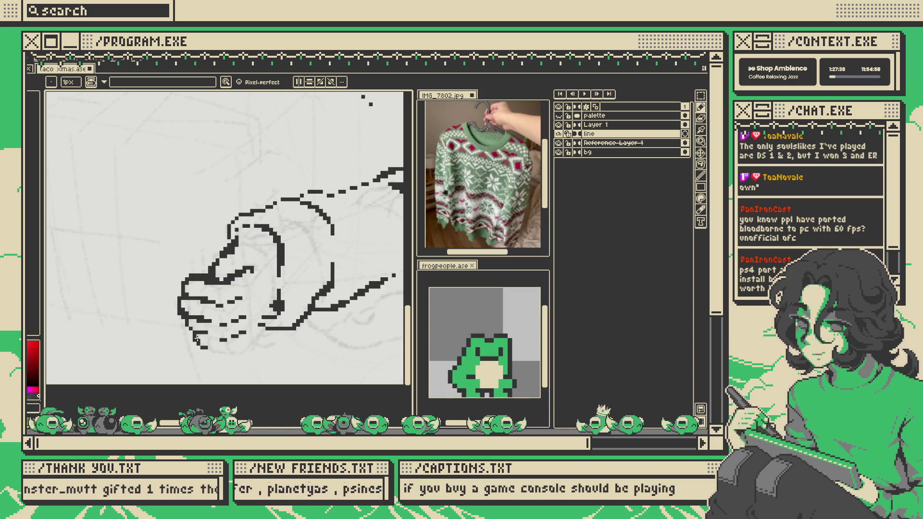
scroll(267, 320, down, 3)
scroll(267, 320, down, 2)
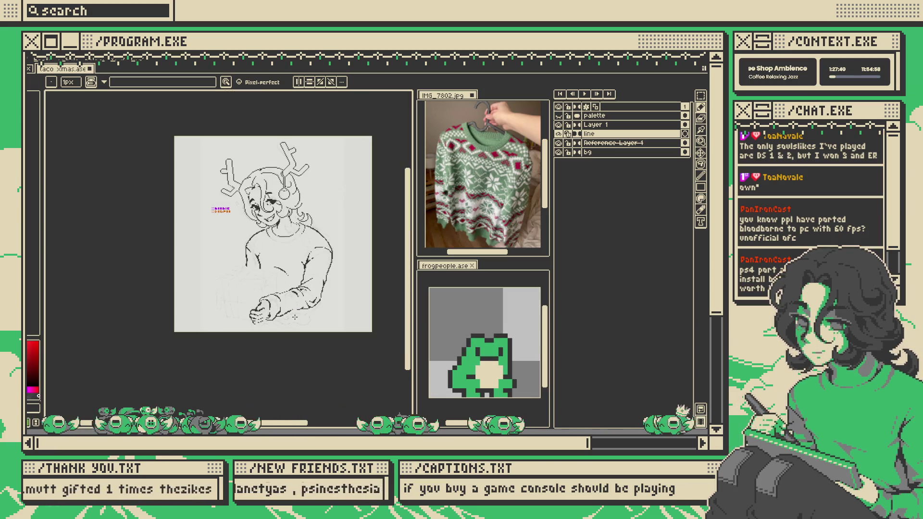
scroll(294, 318, up, 4)
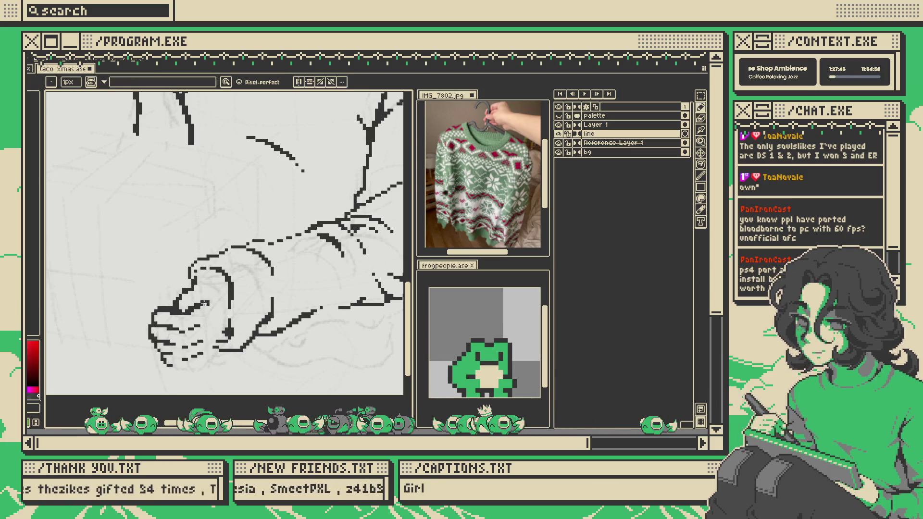
key(e)
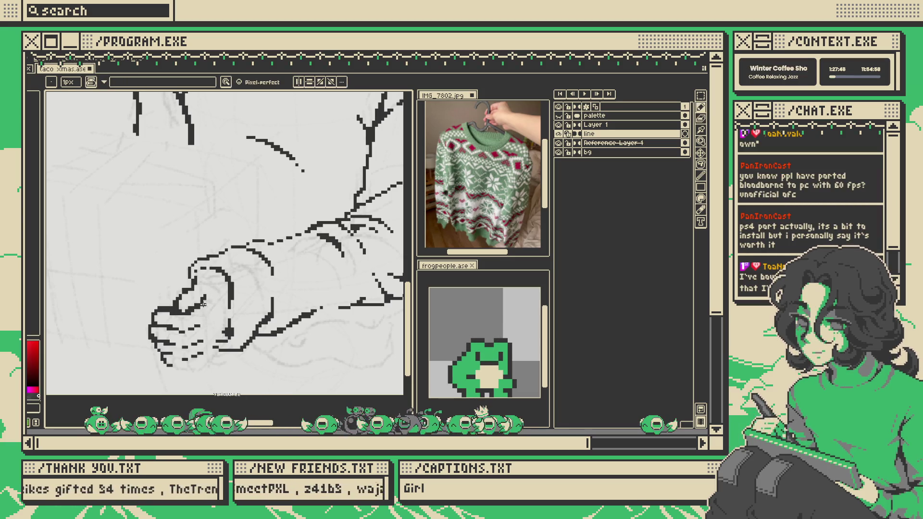
key(ctrl)
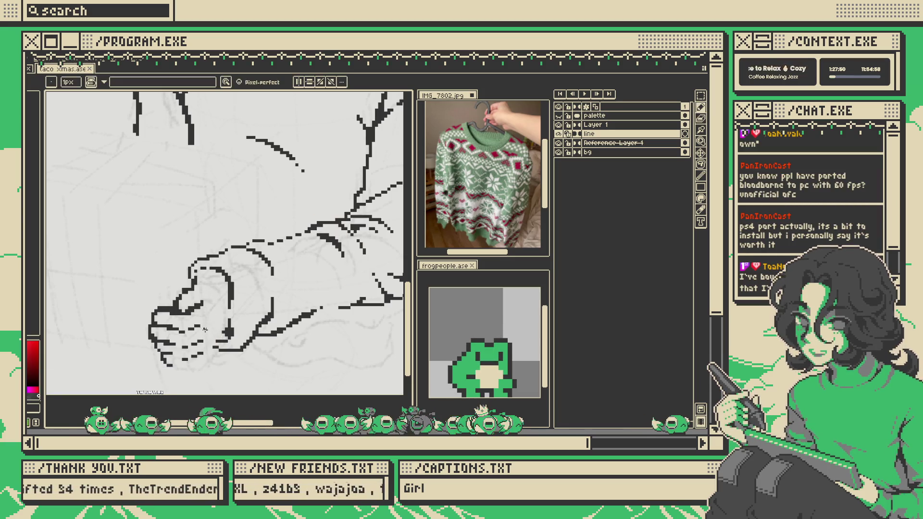
key(ctrl+z)
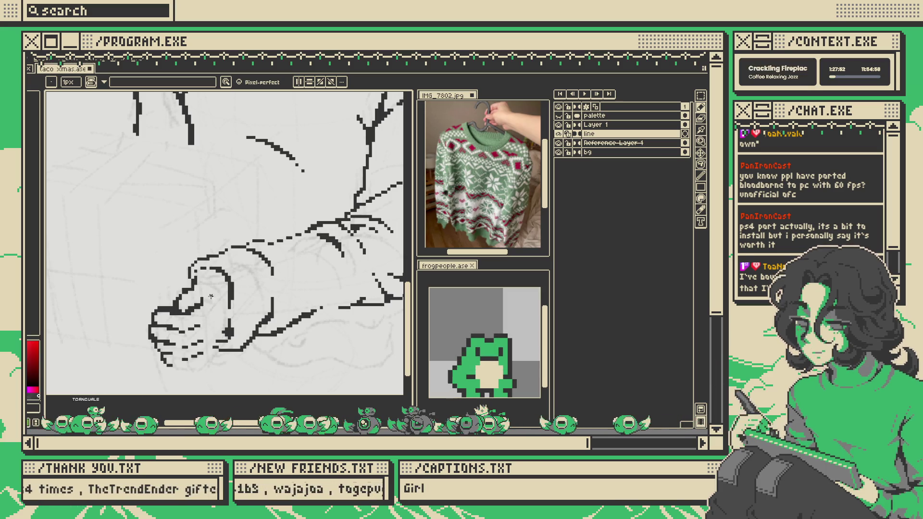
key(ctrl)
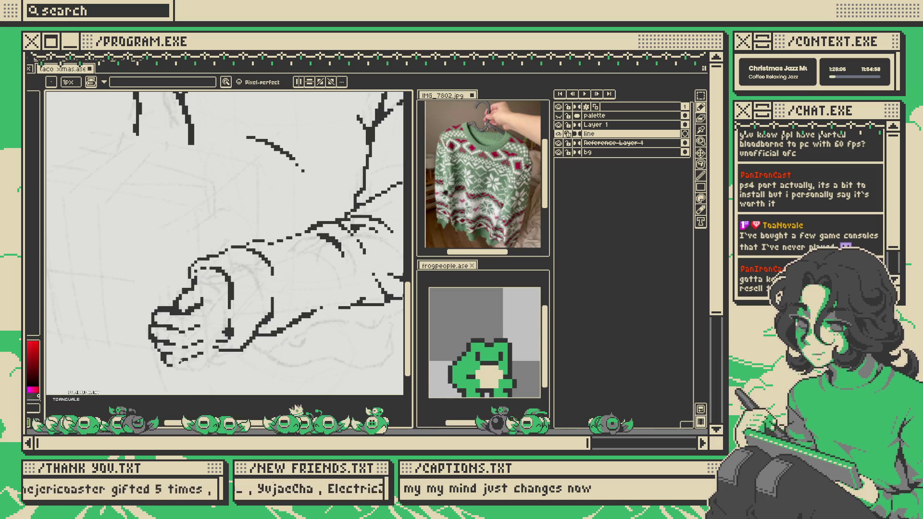
- Draw the fingertips' bottom edge line and extend it to the right
drag(169, 365, 189, 370)
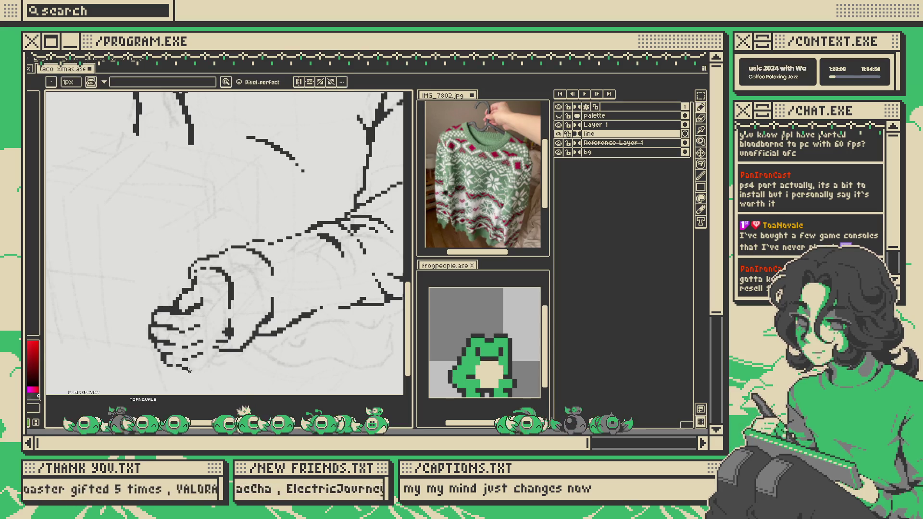
drag(183, 368, 201, 366)
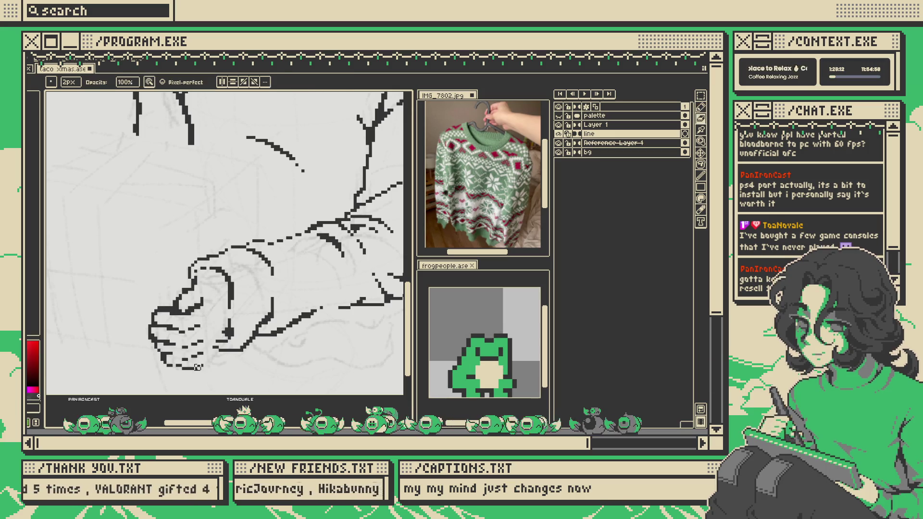
key(e)
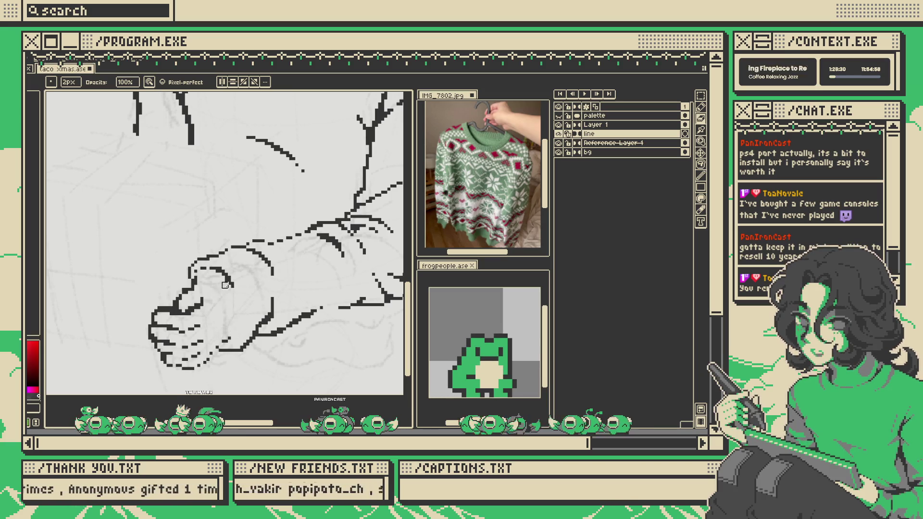
- Redraw the curve beside the fist and erase its lower end
mouse_move(233, 296)
mouse_down()
mouse_move(239, 309)
mouse_move(236, 289)
mouse_move(244, 312)
mouse_up()
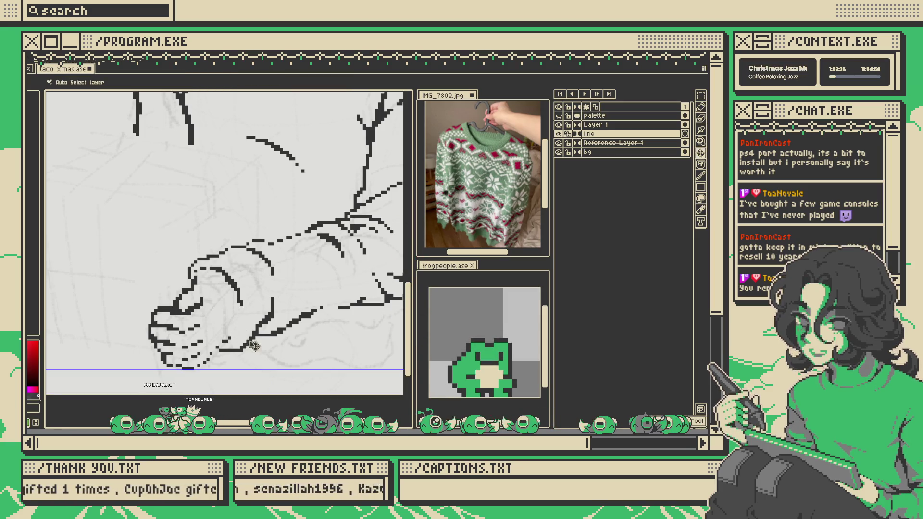
key(ctrl+z)
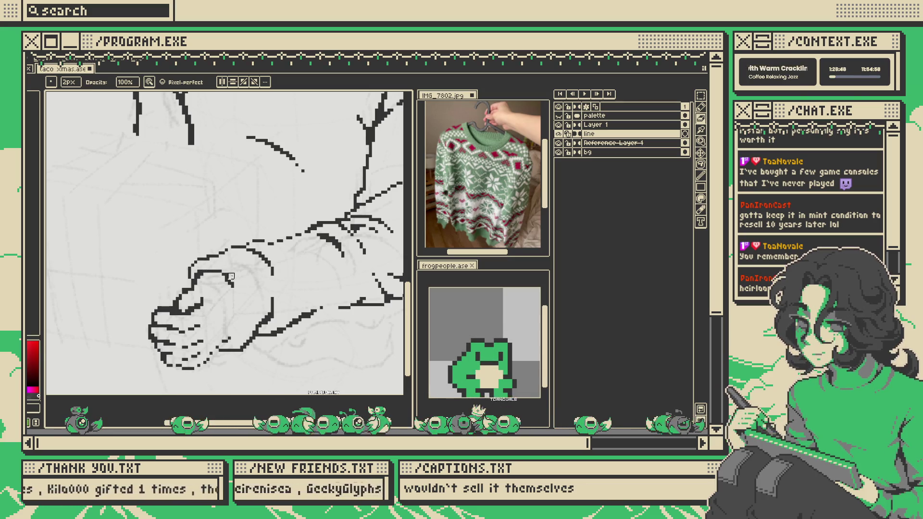
key(b)
drag(230, 285, 232, 318)
key(ctrl+z)
key(ctrl+z)
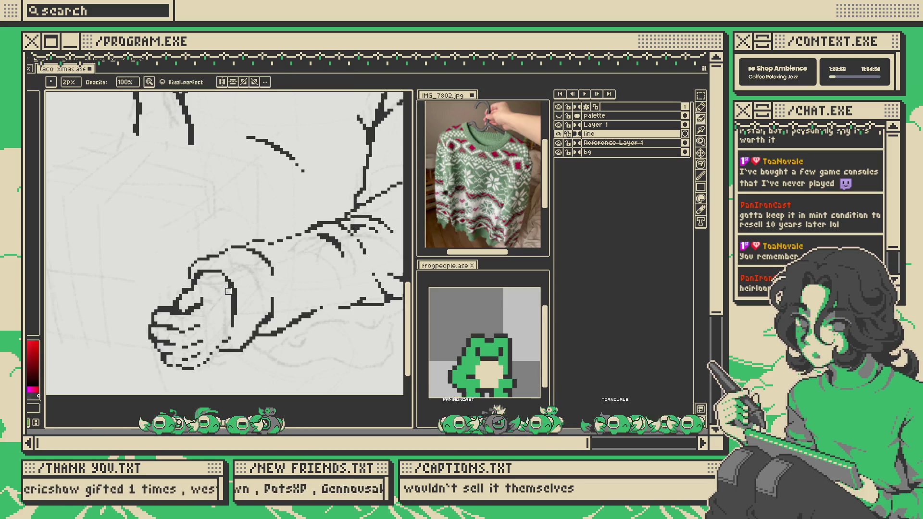
key(e)
drag(233, 312, 232, 328)
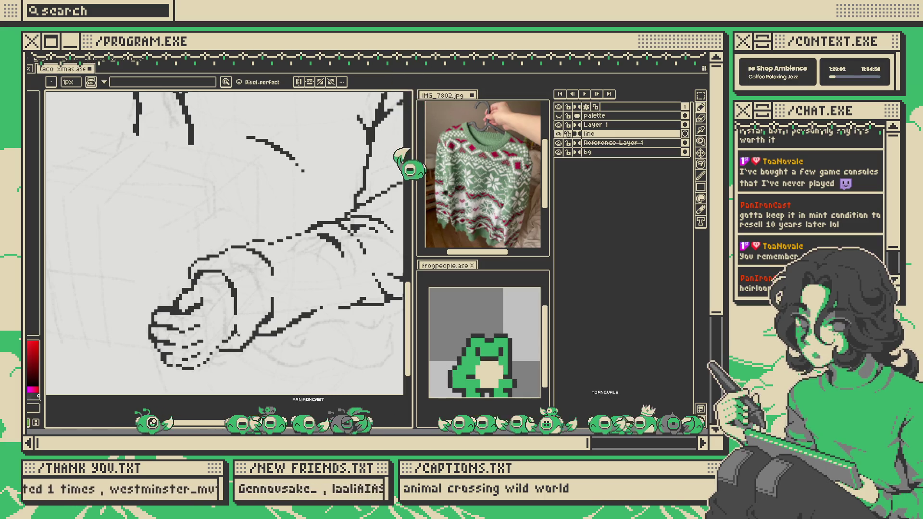
- Connect the fist's right outline to the lower line of the sleeve
key(b)
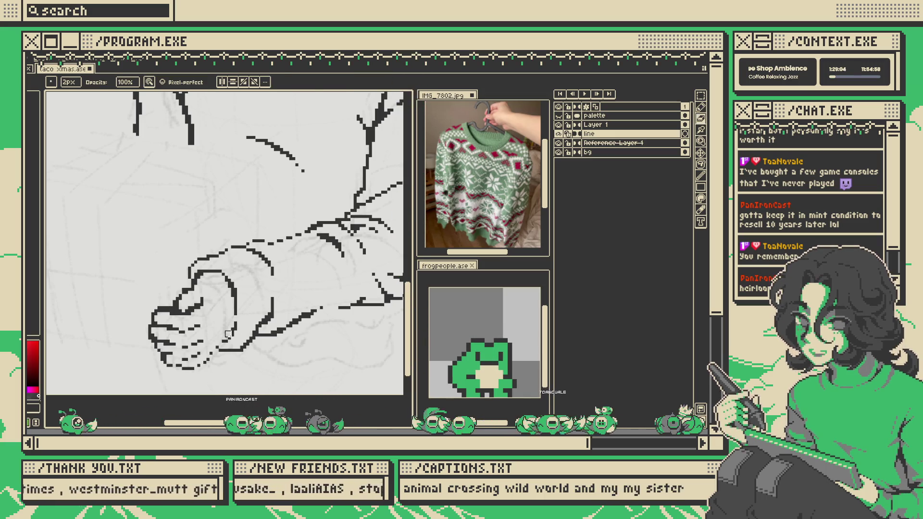
drag(237, 333, 216, 346)
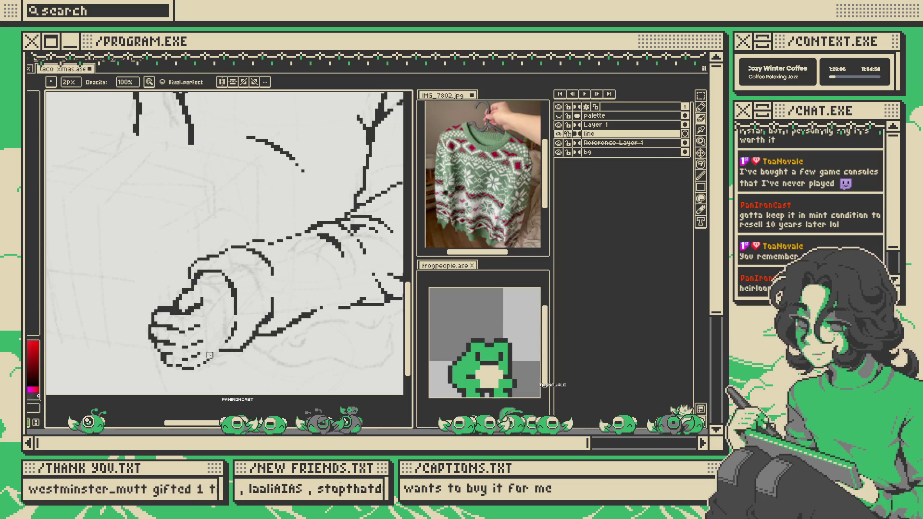
key(e)
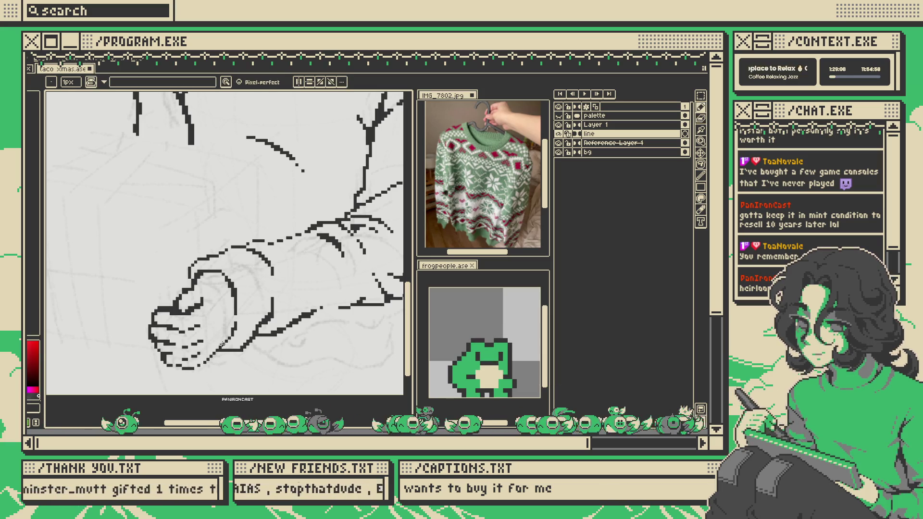
scroll(236, 335, down, 2)
scroll(235, 335, down, 1)
scroll(245, 327, up, 1)
scroll(274, 303, down, 1)
key(m)
scroll(279, 301, up, 1)
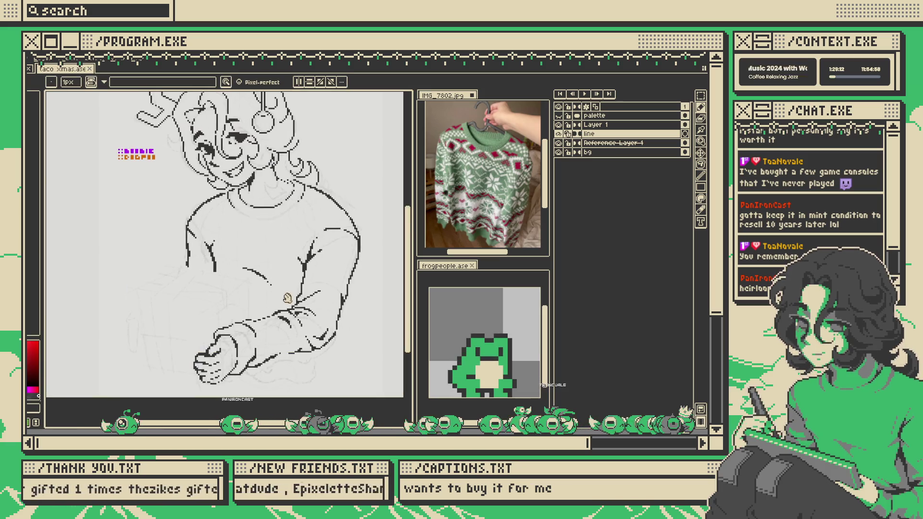
- Select the fist's line art and move it slightly right and down
scroll(288, 298, down, 1)
scroll(313, 293, up, 1)
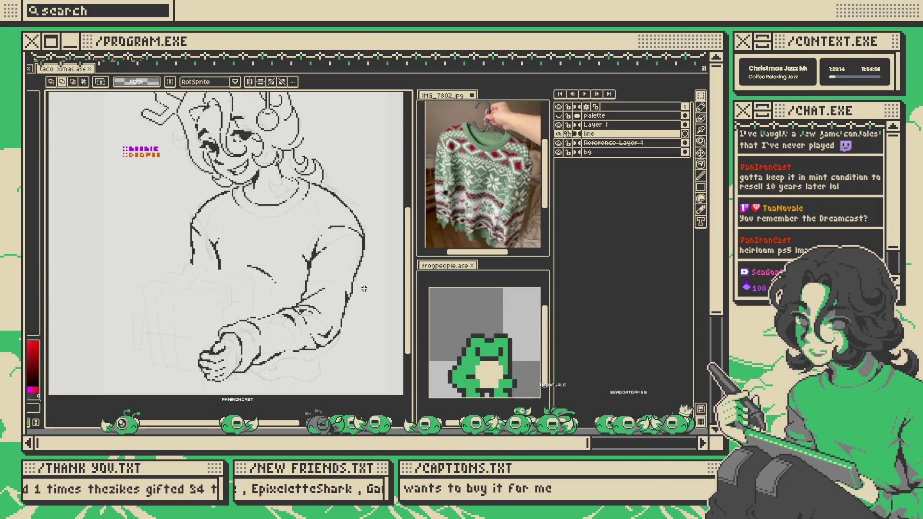
scroll(335, 275, up, 1)
drag(134, 278, 277, 409)
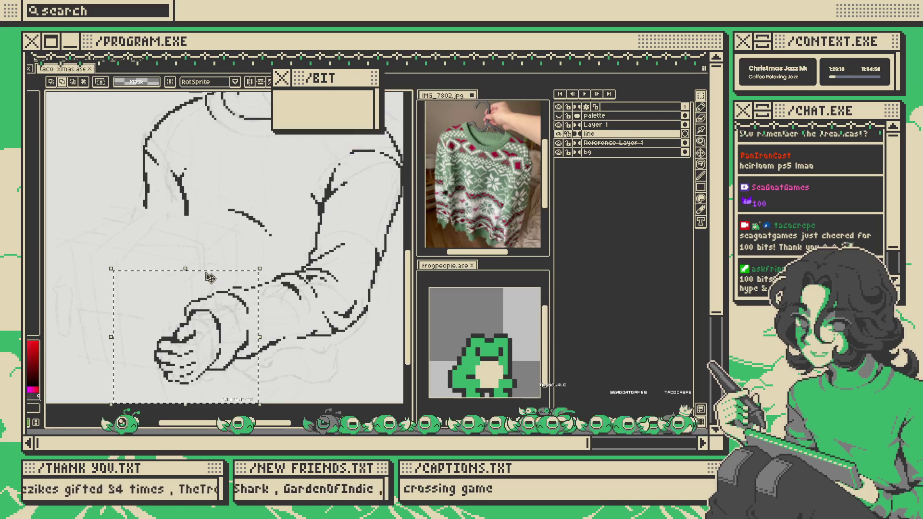
drag(208, 280, 220, 298)
key(Return)
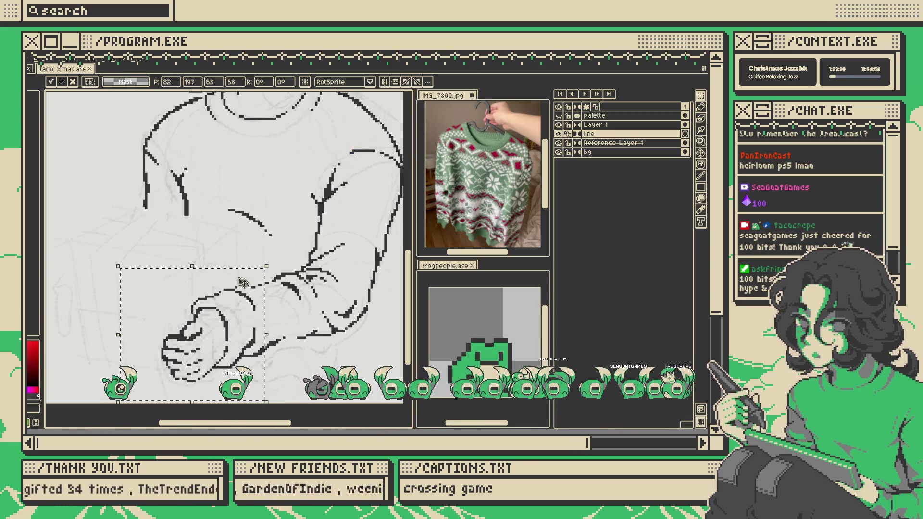
- Draw the gift box's straight top edge
scroll(316, 284, down, 3)
scroll(316, 285, up, 2)
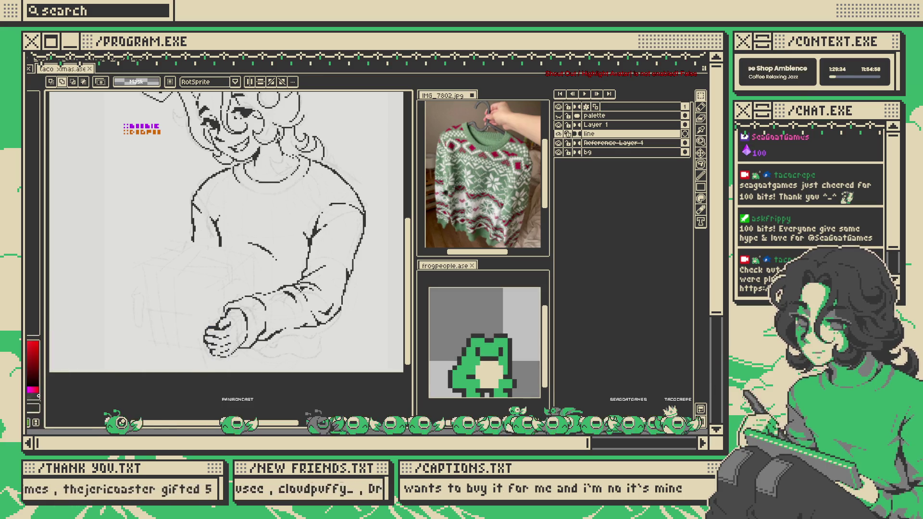
mouse_move(339, 264)
mouse_down()
mouse_move(347, 283)
mouse_move(264, 293)
mouse_up()
drag(185, 270, 253, 289)
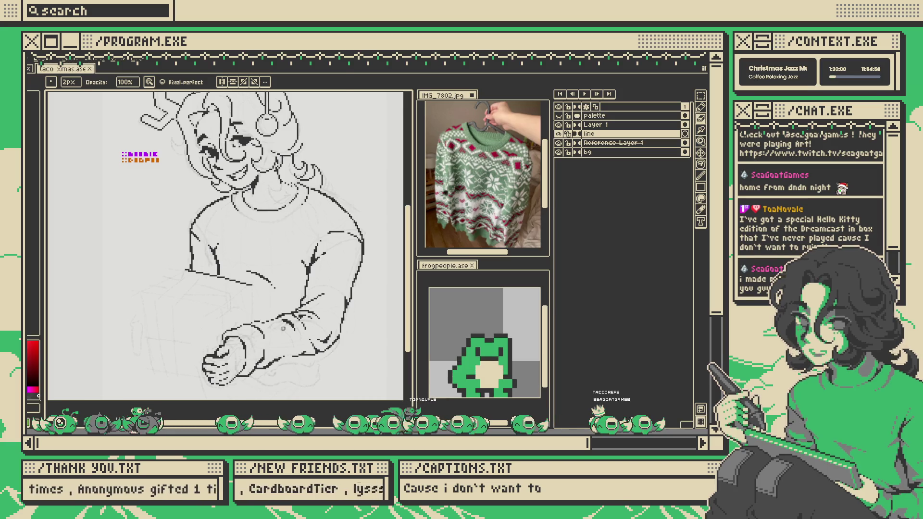
- Draw the gift box's vertical right edge downward with the 1px pencil
key(e)
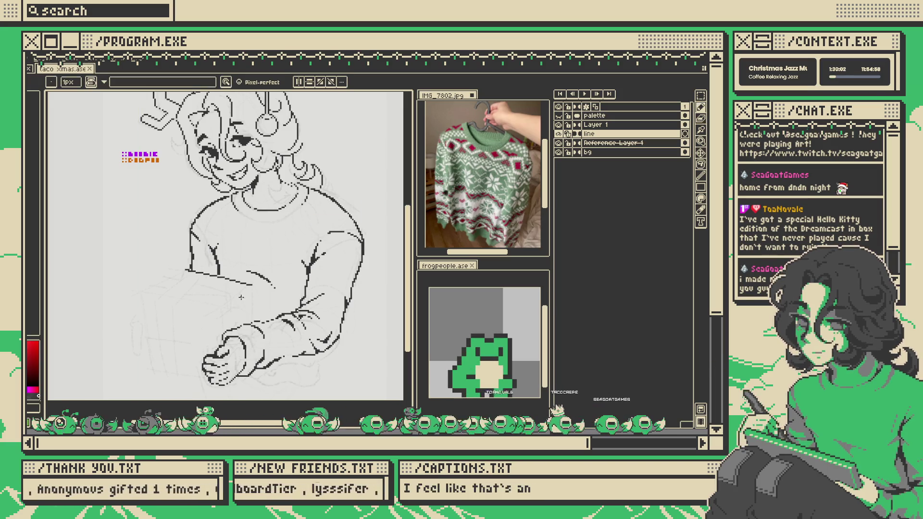
key(b)
drag(254, 283, 253, 321)
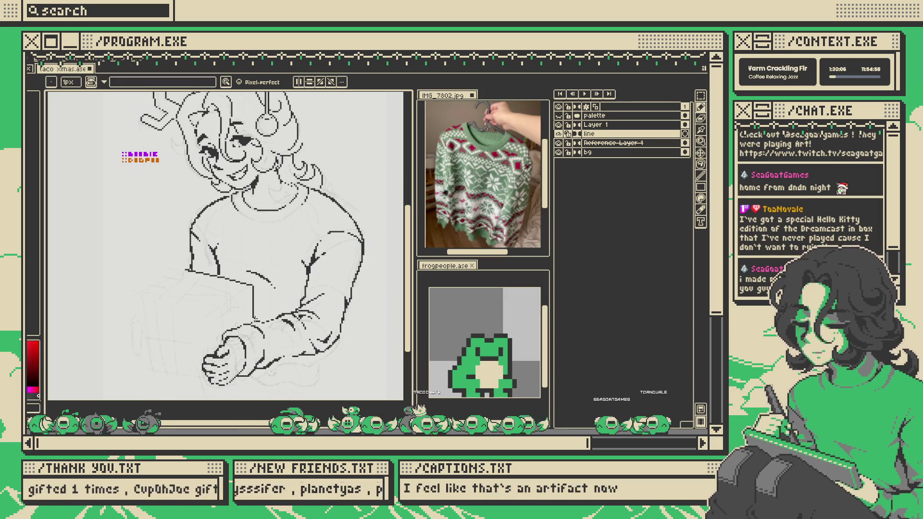
key(e)
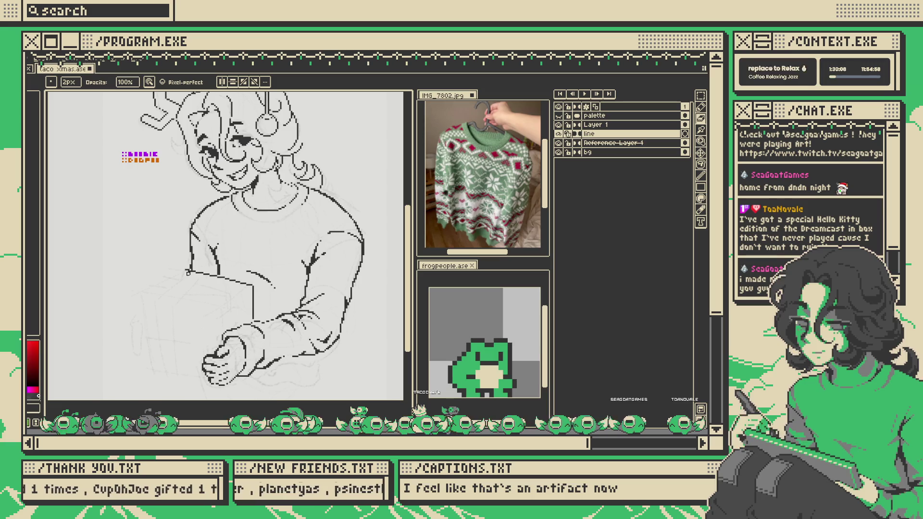
key(v)
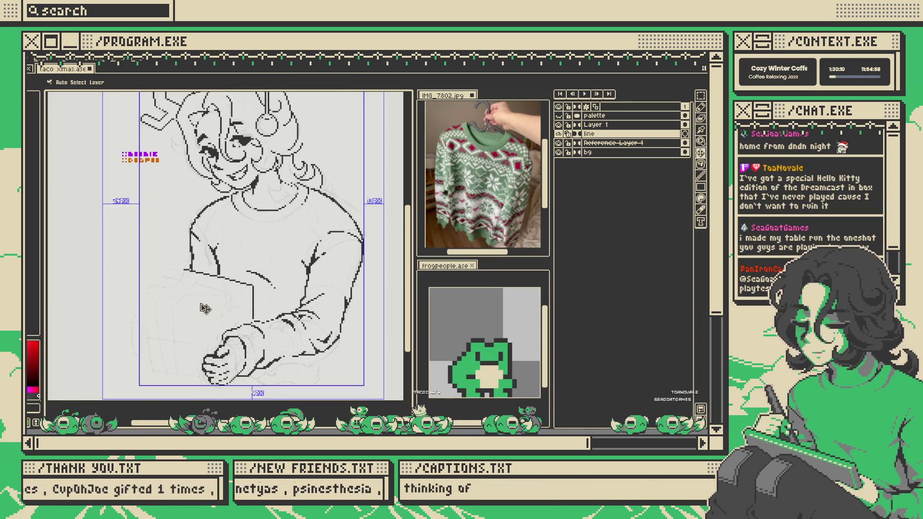
key(b)
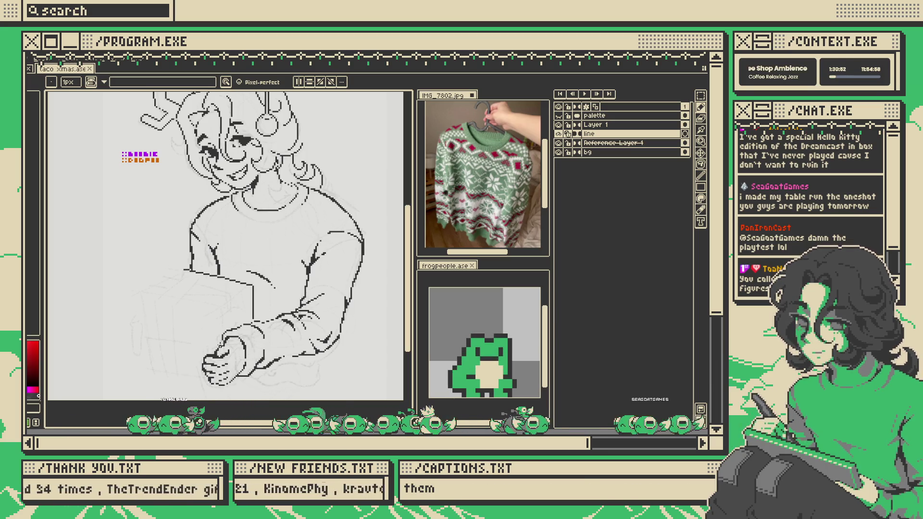
scroll(262, 238, down, 1)
scroll(262, 238, up, 4)
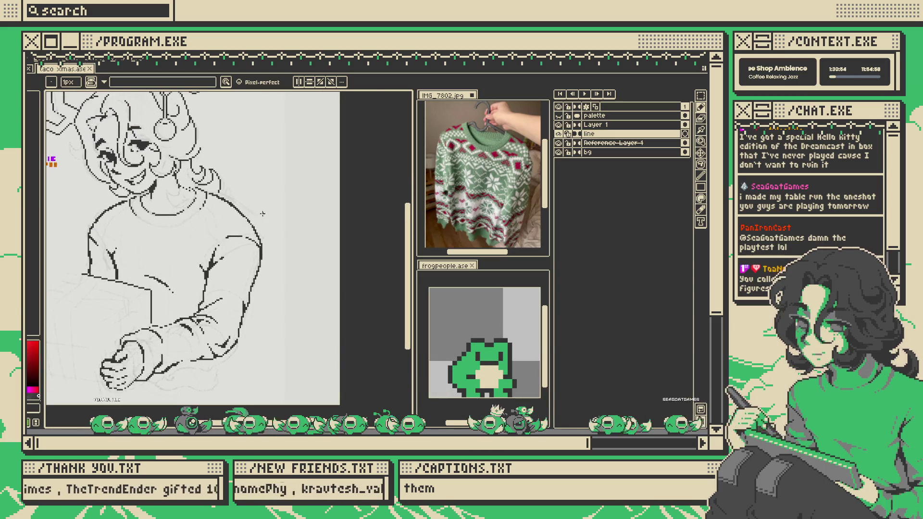
- Clean up stray pixels in a small patch of the right shoulder line art
mouse_move(262, 240)
mouse_down()
mouse_move(309, 330)
mouse_move(297, 311)
mouse_up()
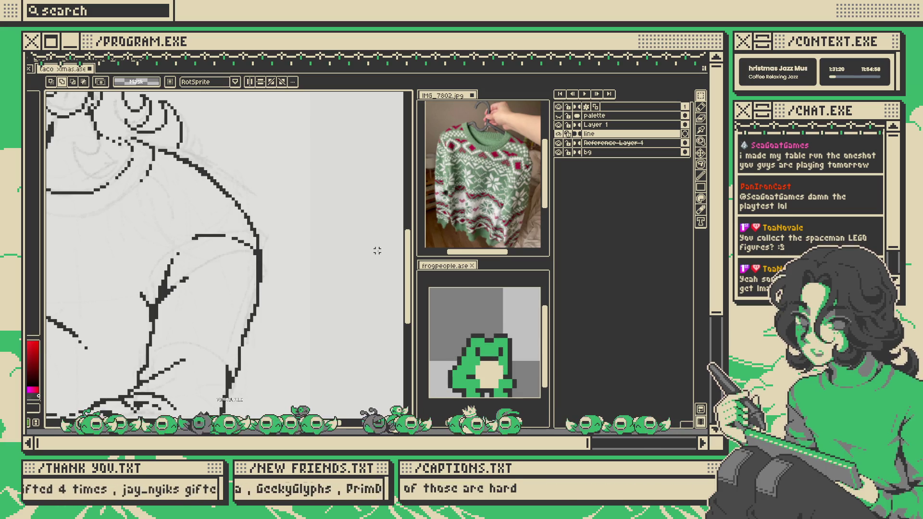
scroll(340, 239, down, 3)
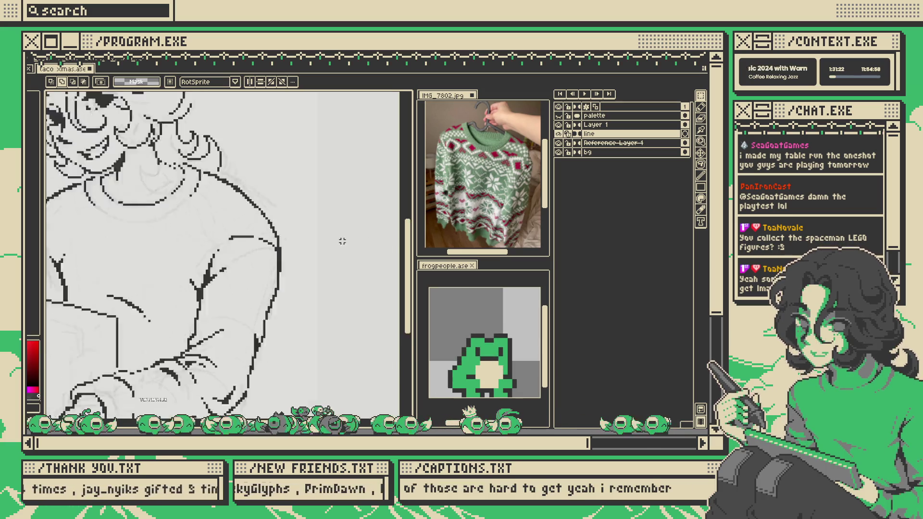
scroll(340, 239, up, 2)
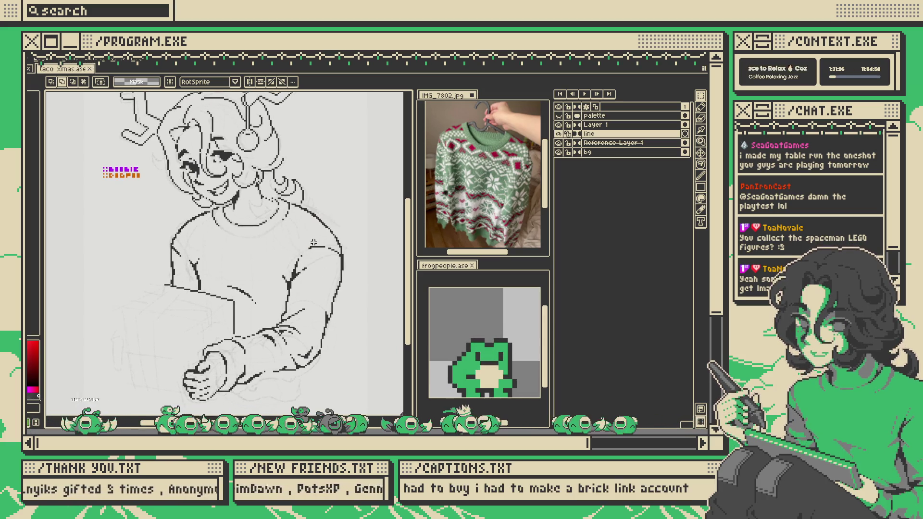
scroll(314, 242, down, 2)
scroll(291, 222, up, 2)
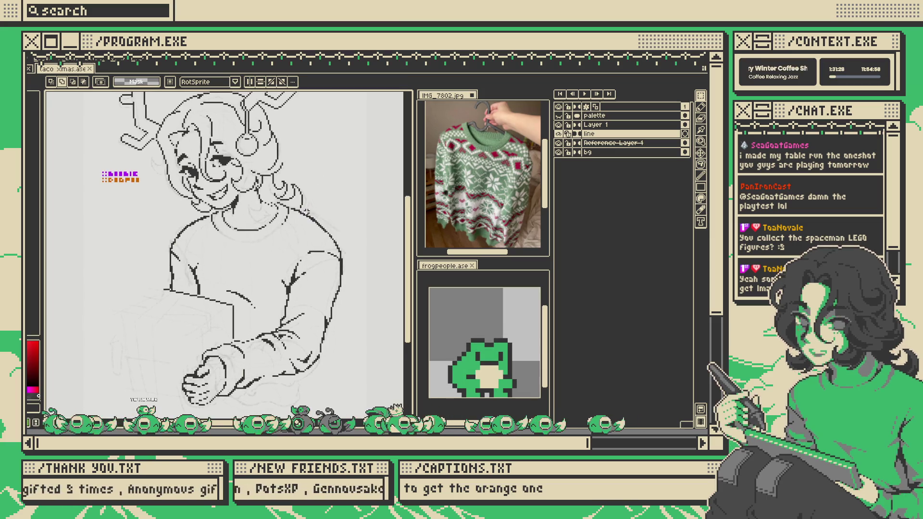
scroll(292, 221, up, 3)
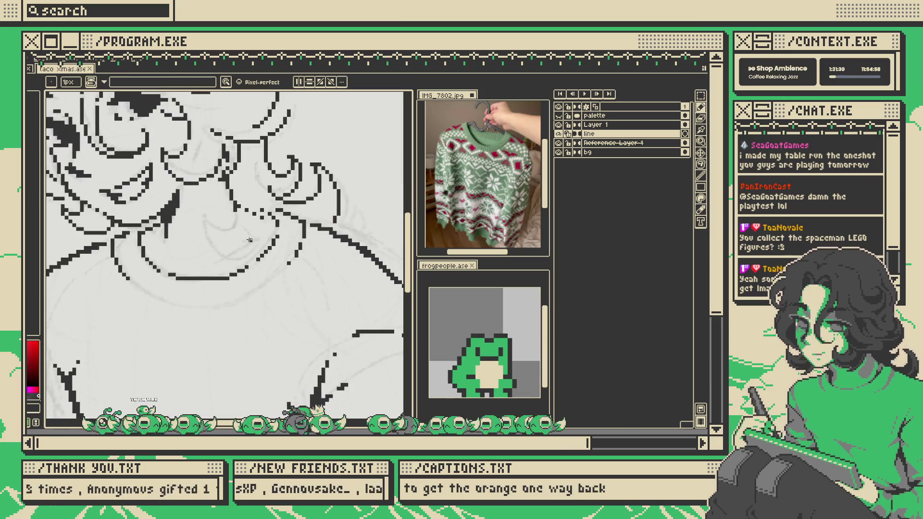
- Undo the last short pencil stroke and add a short L-shaped stroke near the neckline
key(ctrl+z)
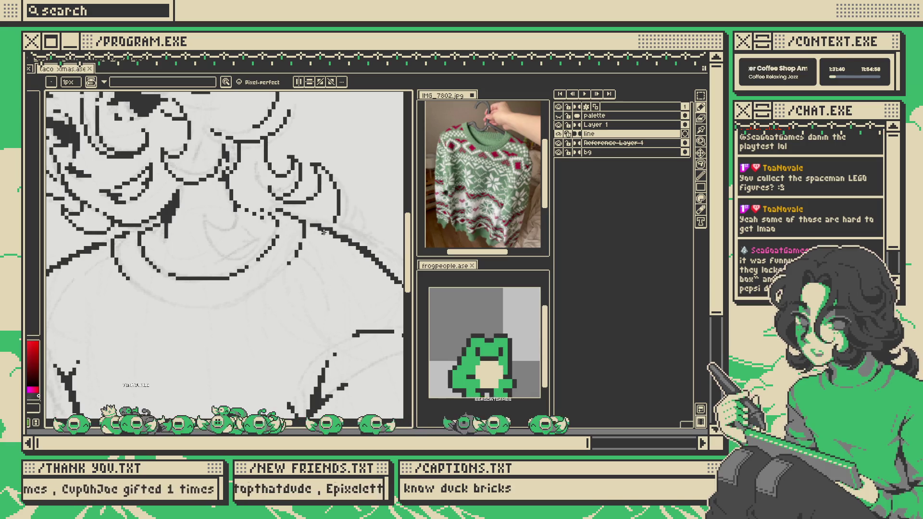
mouse_move(239, 223)
mouse_down()
mouse_move(247, 240)
mouse_move(255, 233)
mouse_up()
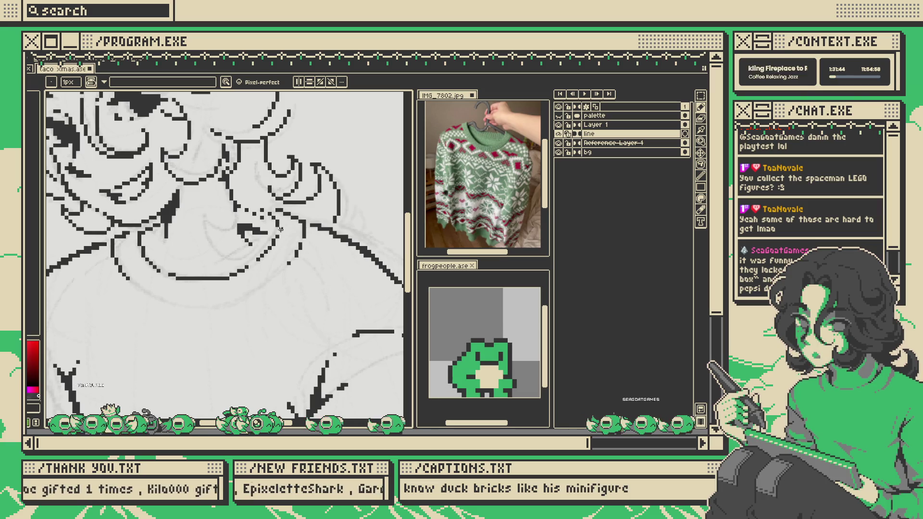
scroll(256, 233, down, 4)
scroll(268, 222, up, 1)
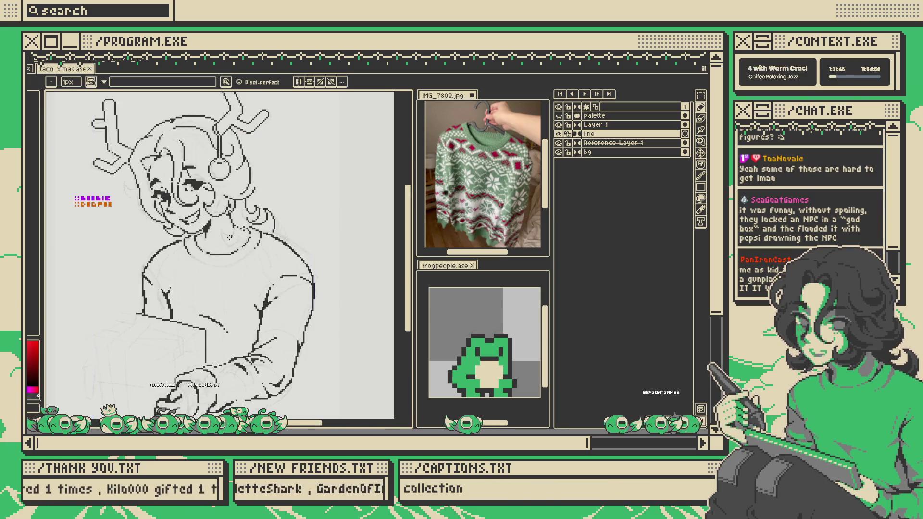
scroll(244, 288, up, 3)
- Try a short diagonal line by the collar, then undo it and return to the 1px brush
key(v)
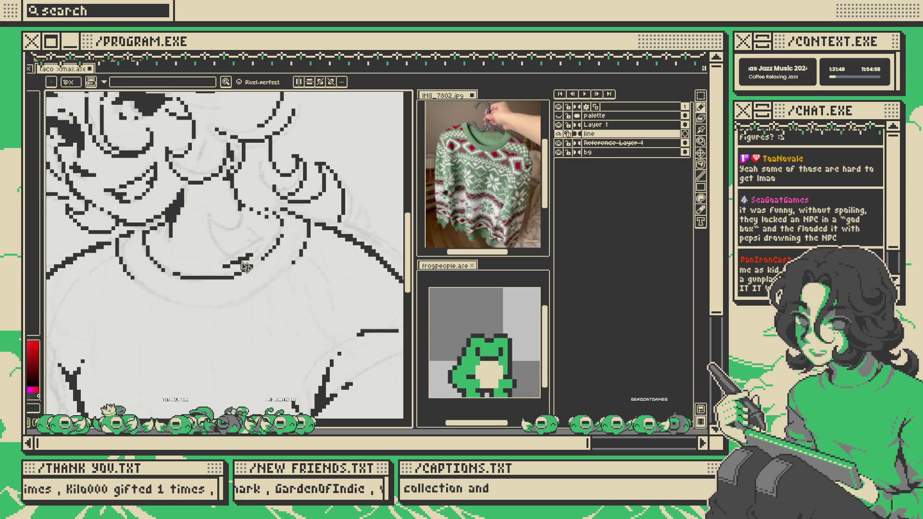
key(b)
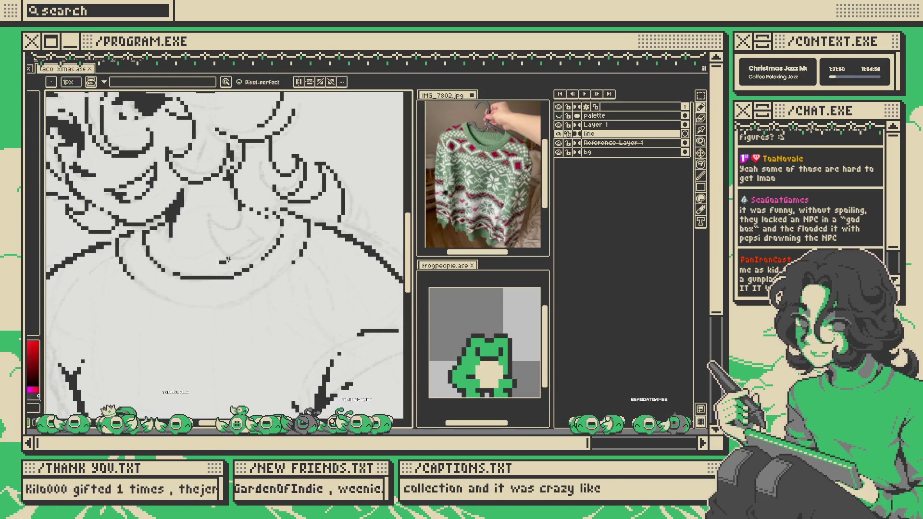
drag(219, 263, 258, 252)
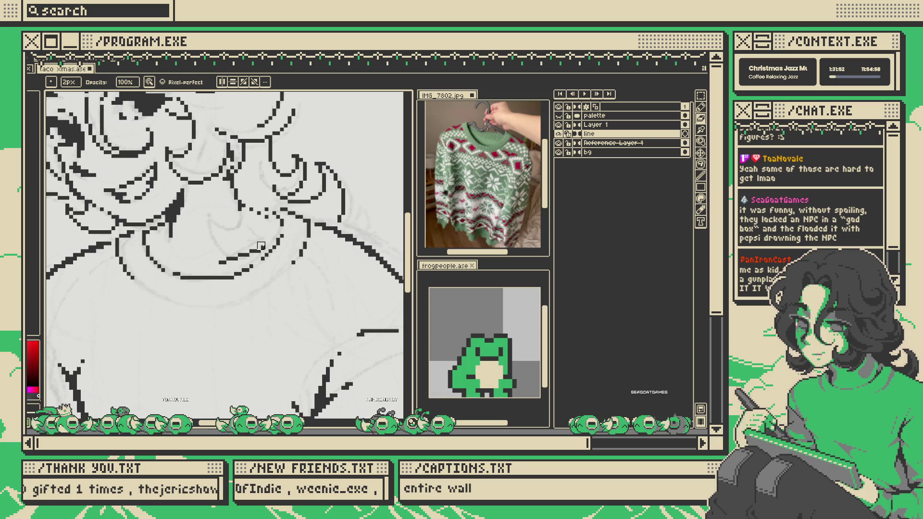
key(e)
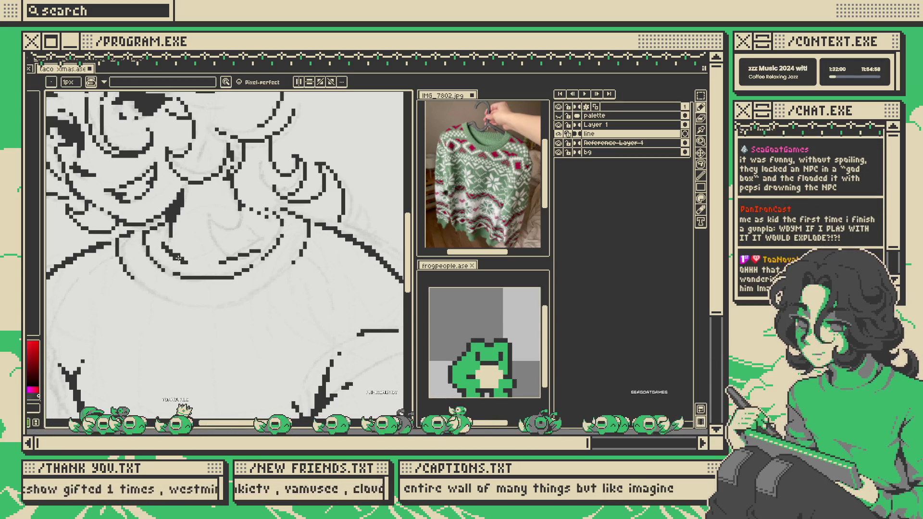
key(b)
scroll(203, 250, down, 2)
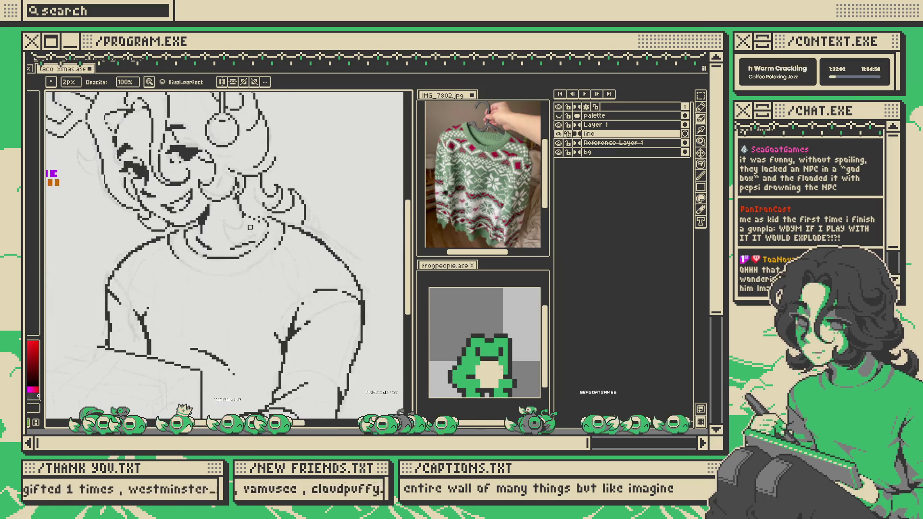
scroll(241, 255, up, 3)
key(ctrl+z)
key(ctrl+z)
key(ctrl+z)
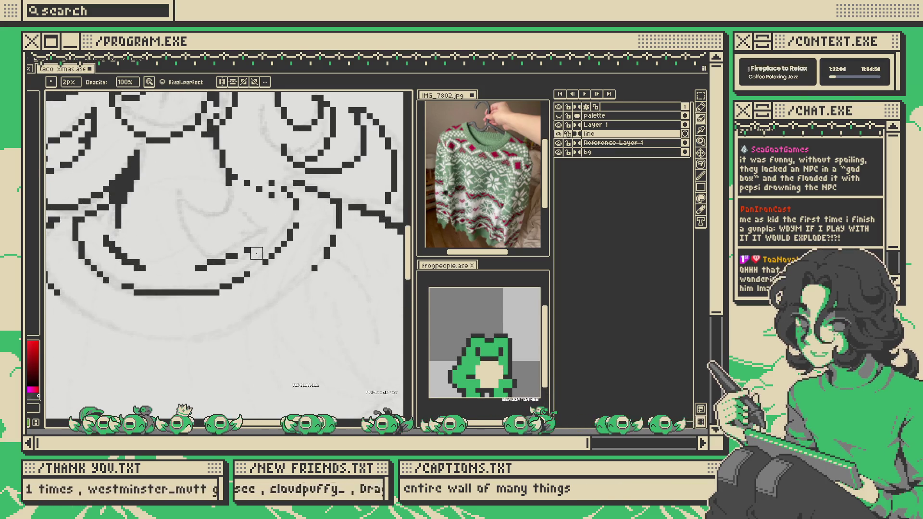
key(e)
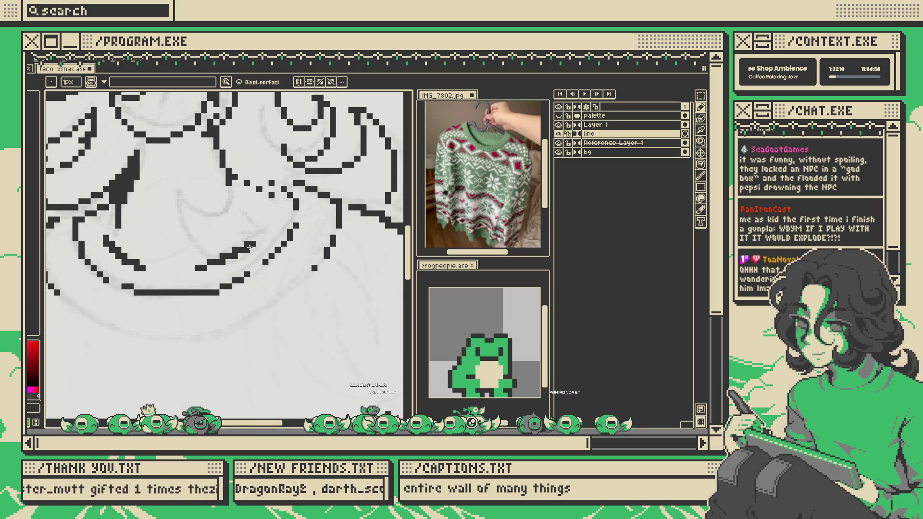
- Toggle to the Move tool and back to the Pencil, then save taco Xmas.ase
scroll(250, 247, down, 3)
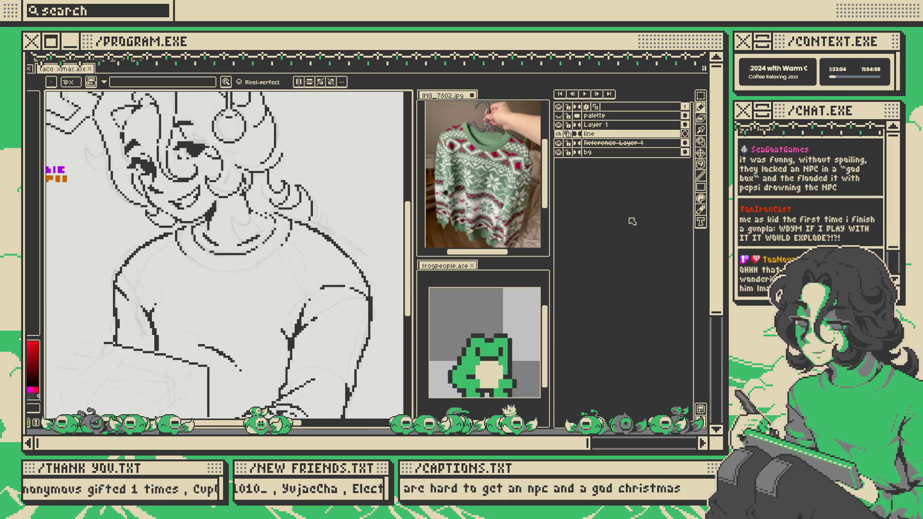
scroll(298, 246, down, 1)
scroll(297, 247, up, 1)
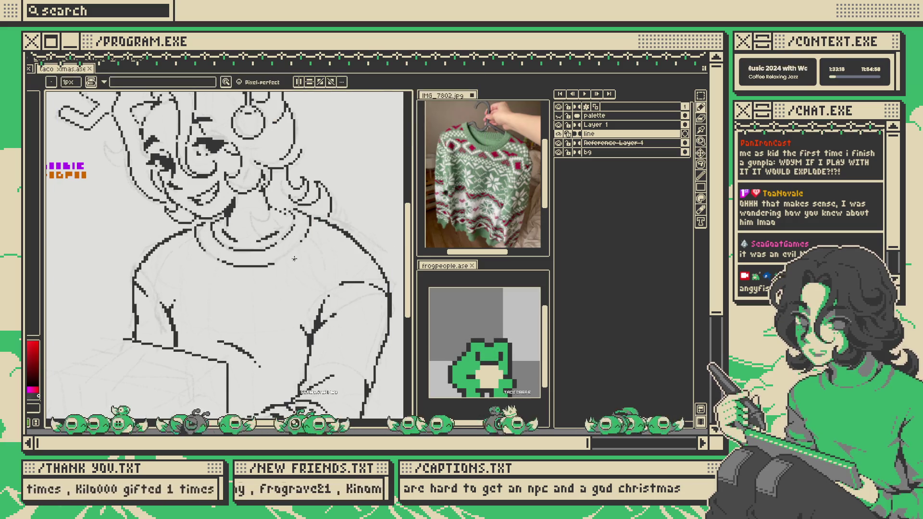
key(v)
key(b)
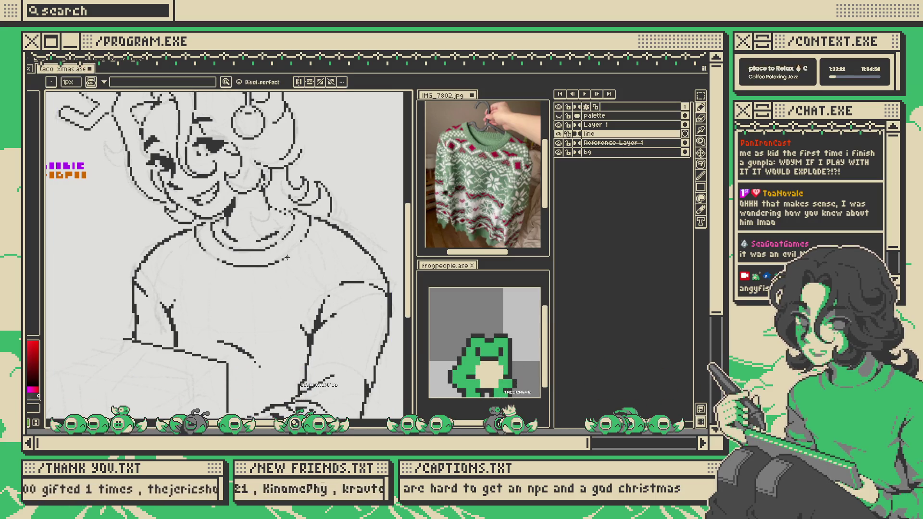
key(ctrl+s)
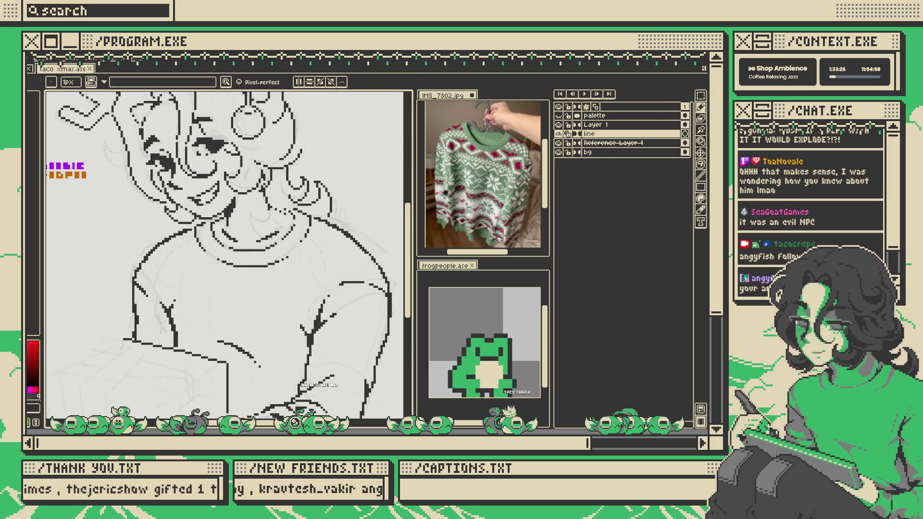
click(465, 374)
scroll(493, 386, up, 3)
scroll(493, 383, down, 2)
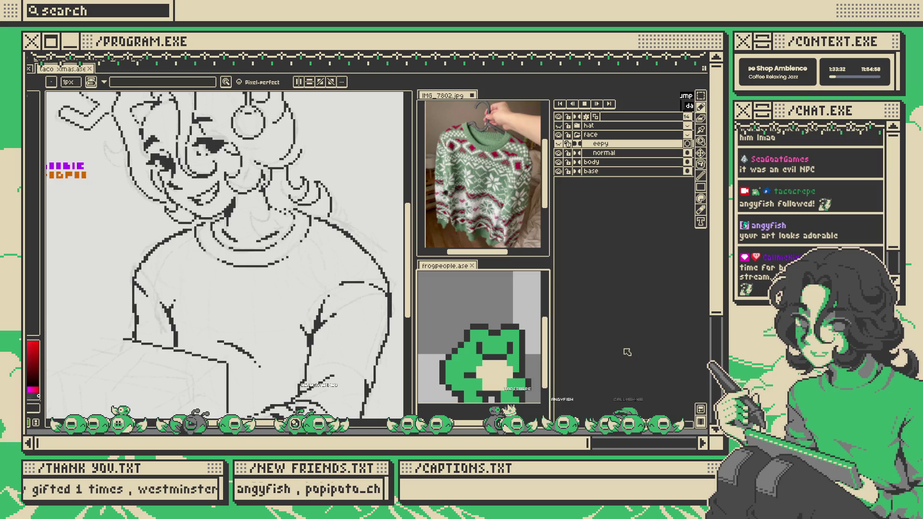
drag(476, 355, 470, 338)
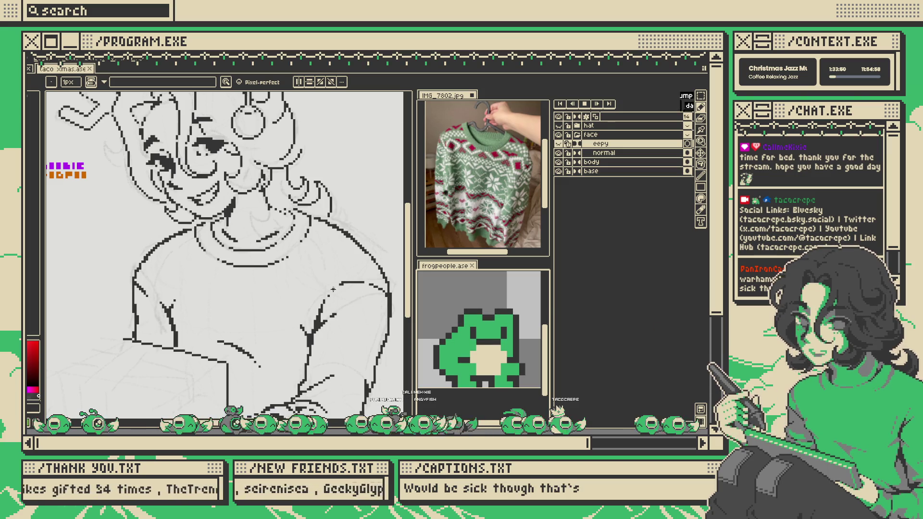
click(335, 275)
scroll(335, 274, down, 3)
scroll(335, 274, up, 2)
drag(335, 275, 315, 273)
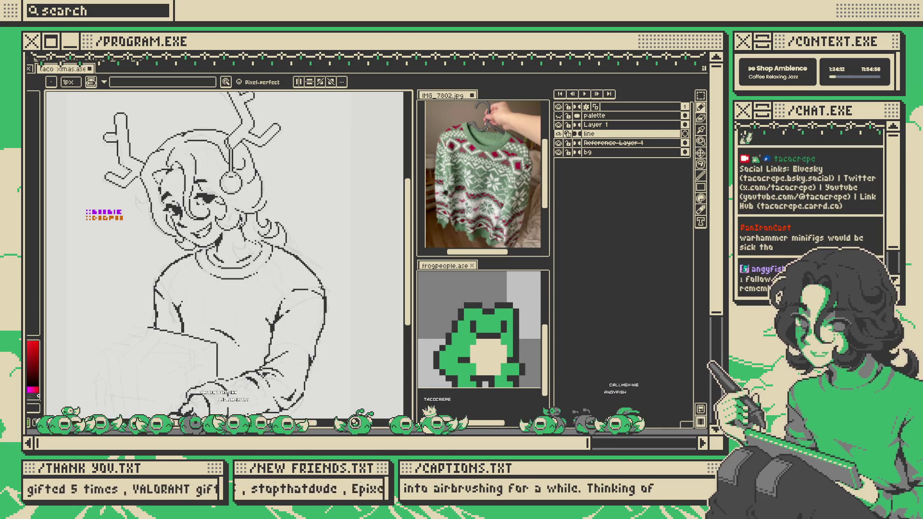
- Select the sweater's shoulder area with the Rectangular Marquee and save the drawing
scroll(293, 227, down, 1)
scroll(305, 261, up, 1)
scroll(305, 261, up, 2)
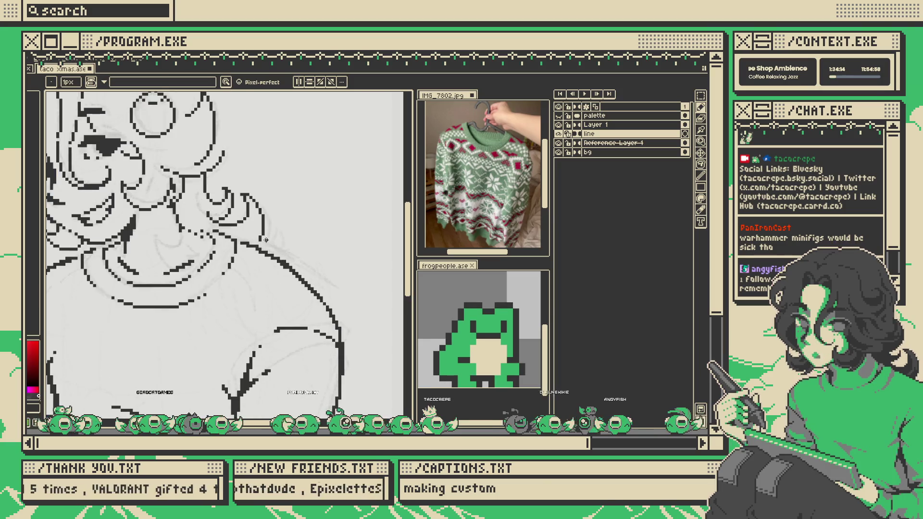
key(m)
drag(238, 243, 356, 302)
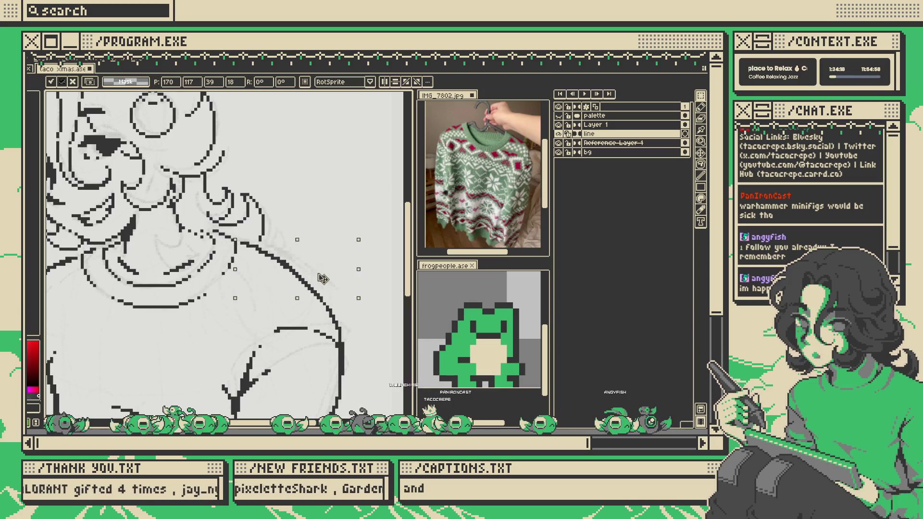
scroll(327, 281, down, 2)
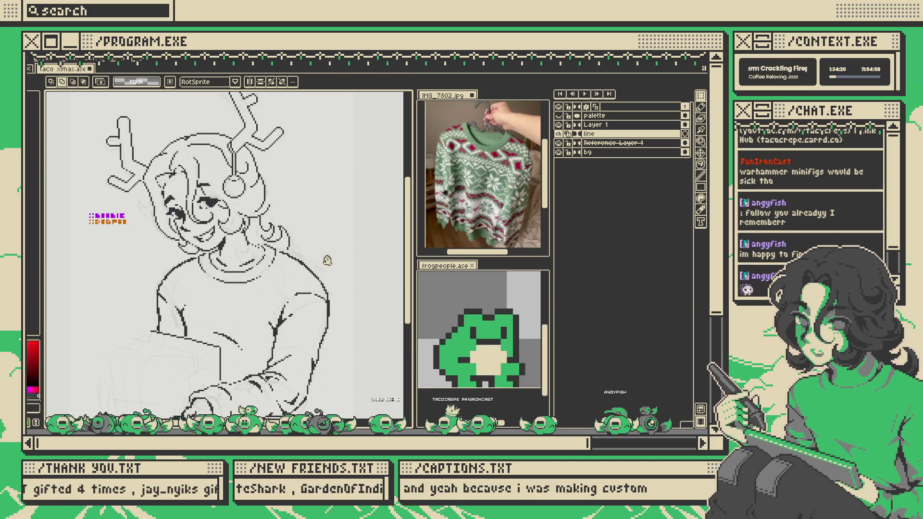
key(ctrl+s)
- Add more of the shoulder curve to the selection, then undo the last two shoulder edits
scroll(317, 261, up, 1)
scroll(303, 260, up, 1)
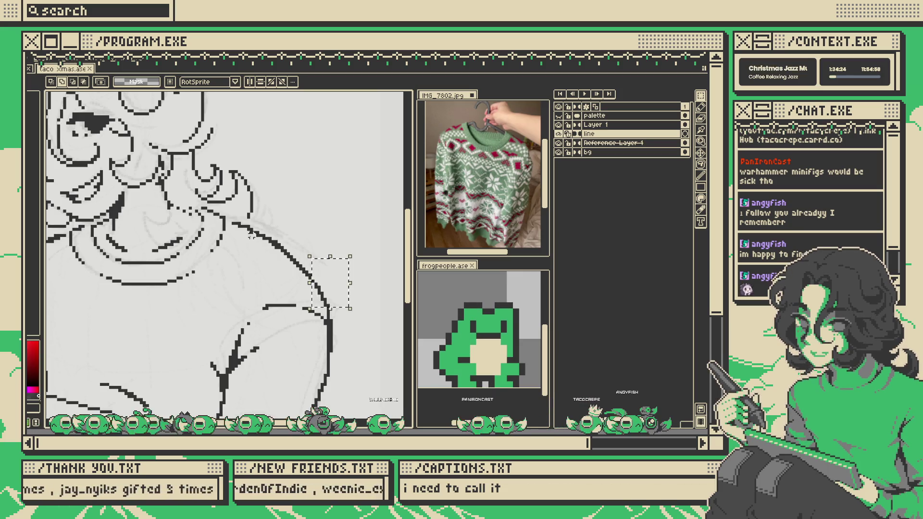
drag(231, 221, 337, 286)
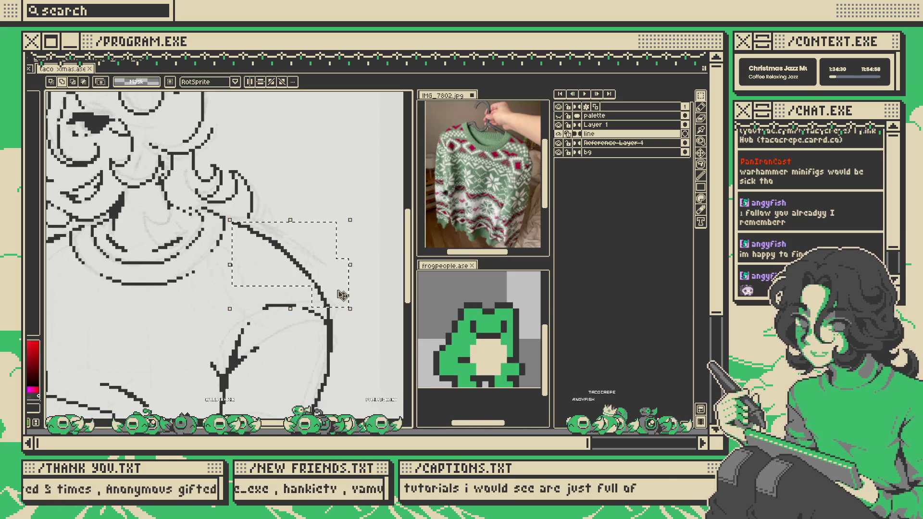
key(ctrl+z)
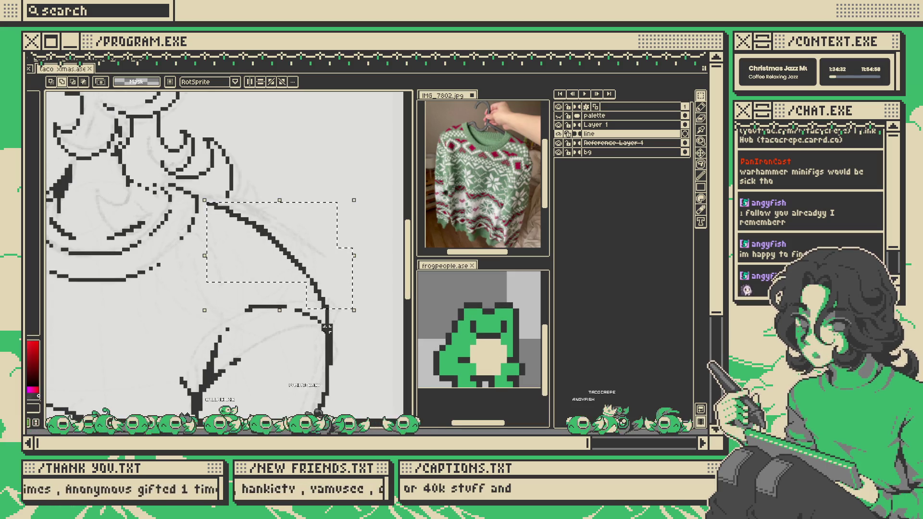
key(ctrl+z)
key(ctrl+z)
key(ctrl+z)
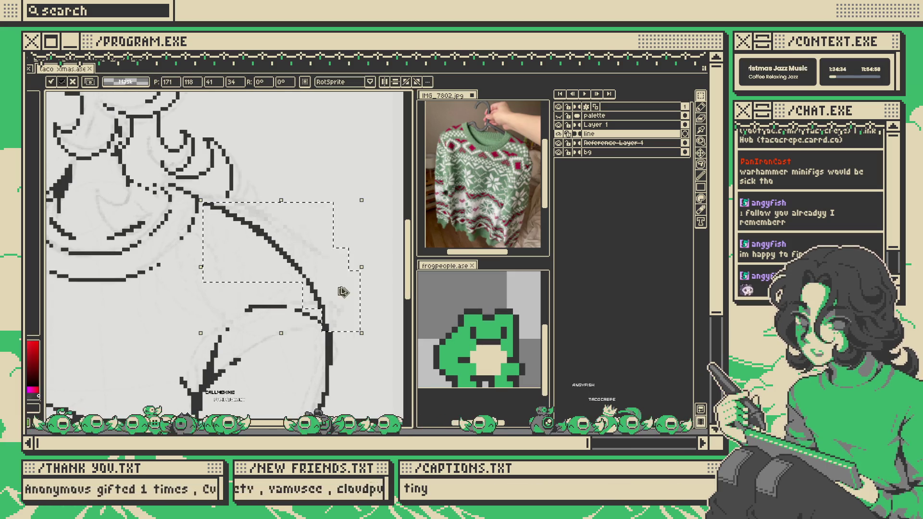
scroll(350, 290, down, 6)
scroll(350, 289, up, 3)
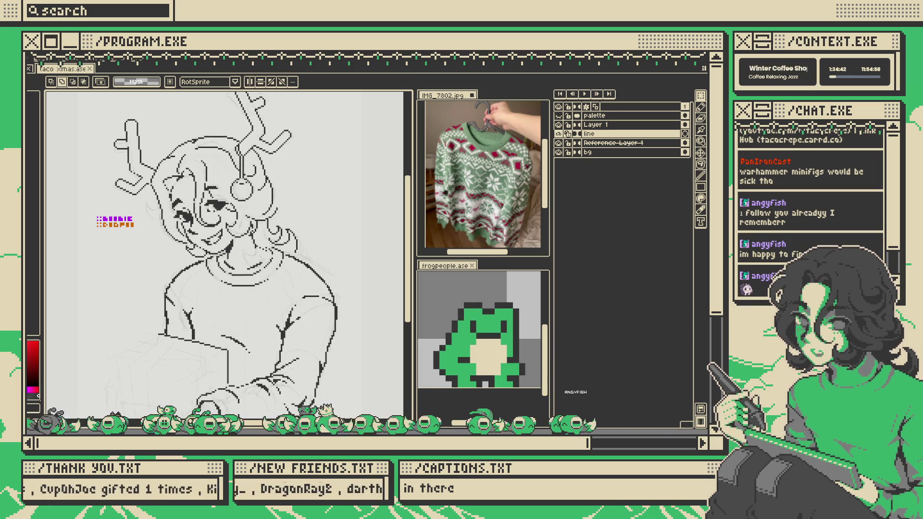
scroll(279, 269, down, 2)
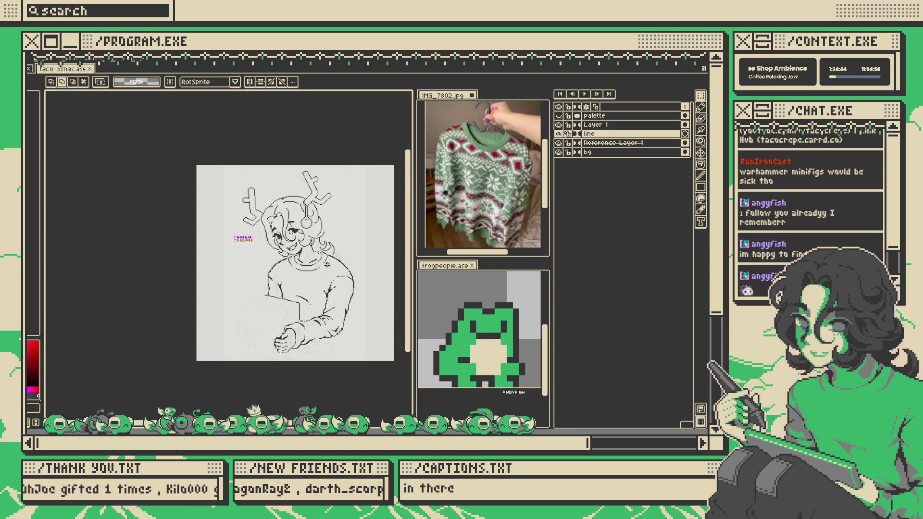
- Touch up a pixel on the sweater outline with the Pencil
scroll(279, 270, up, 2)
key(b)
scroll(186, 265, up, 2)
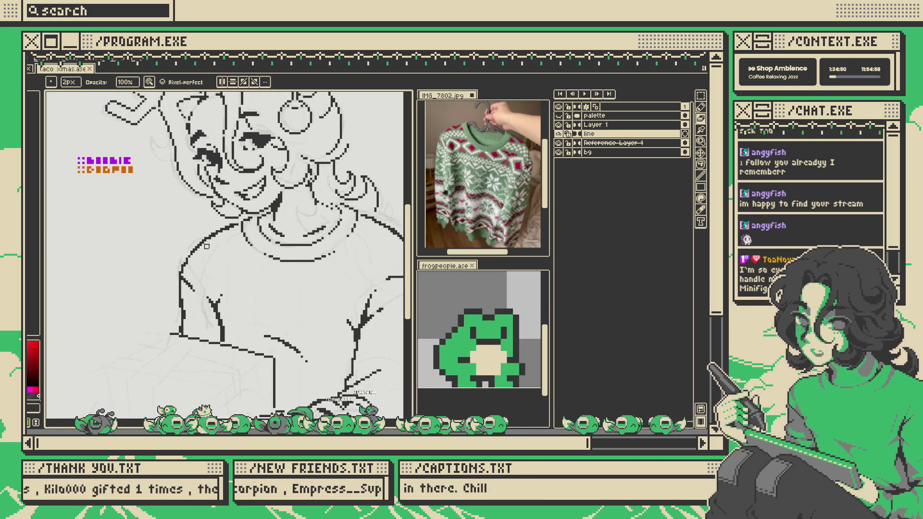
click(208, 251)
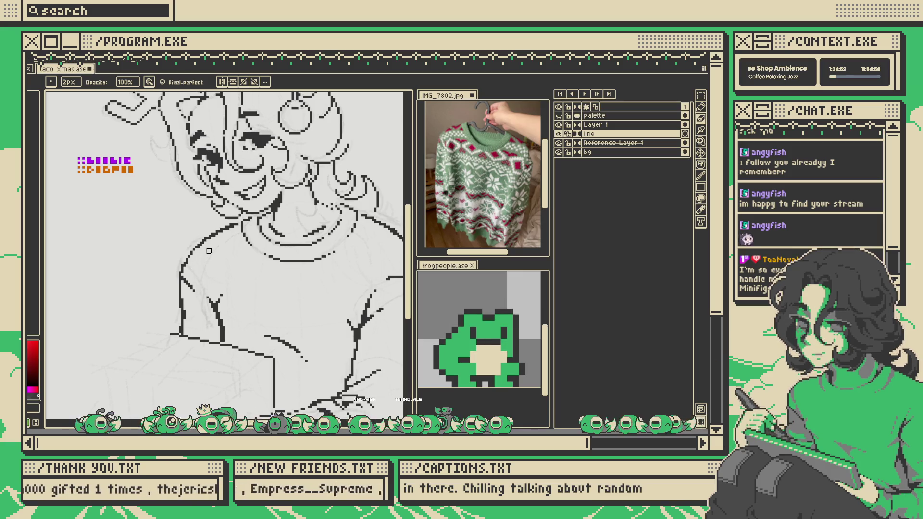
scroll(251, 246, down, 3)
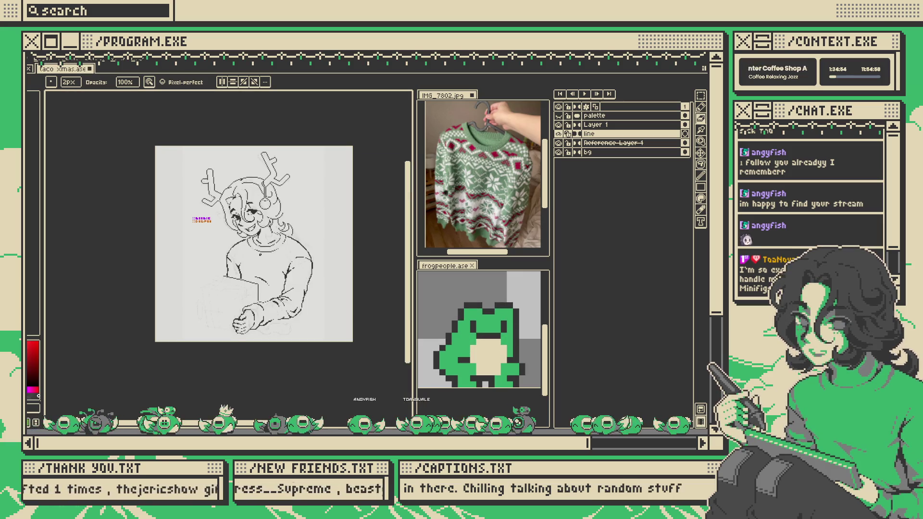
scroll(316, 280, down, 1)
scroll(298, 288, up, 1)
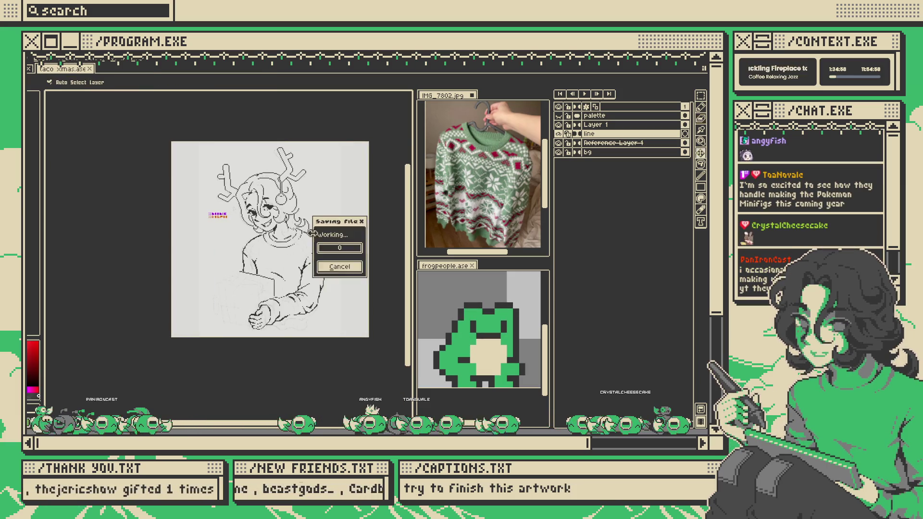
scroll(300, 225, up, 2)
scroll(300, 225, down, 2)
scroll(300, 225, up, 1)
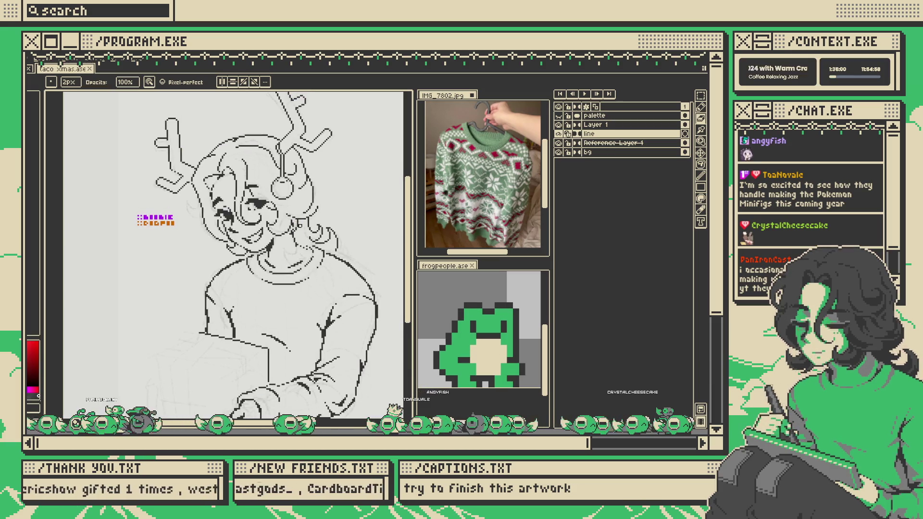
- Hide the reference sketch layer, keep the bg layer visible, and bring the arm and box into view
click(558, 142)
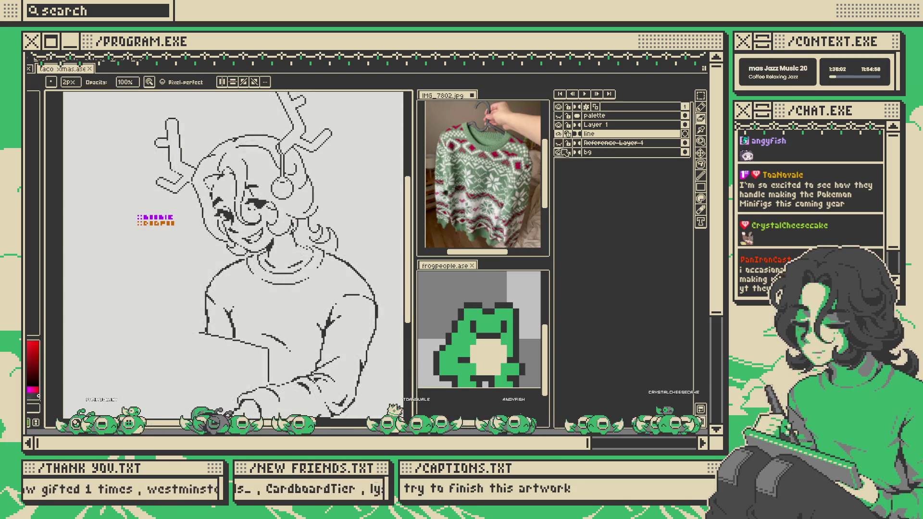
click(559, 152)
click(559, 152)
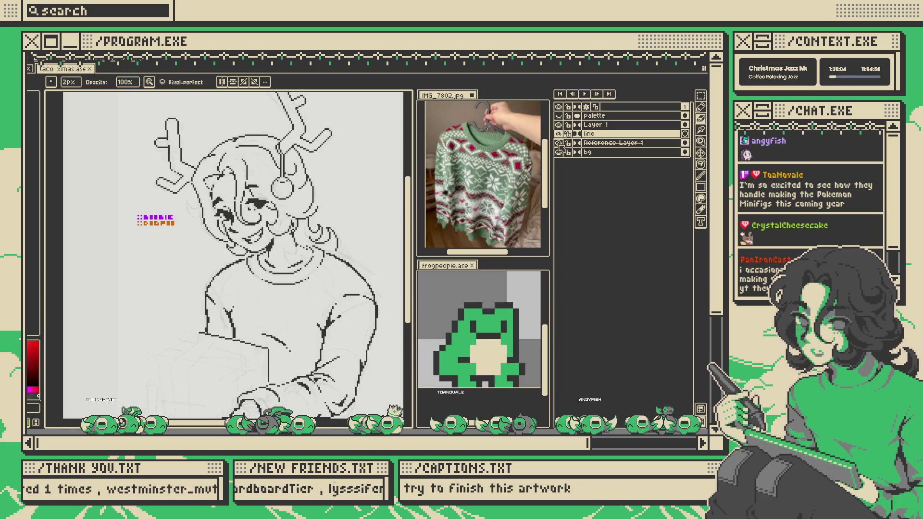
scroll(274, 313, up, 3)
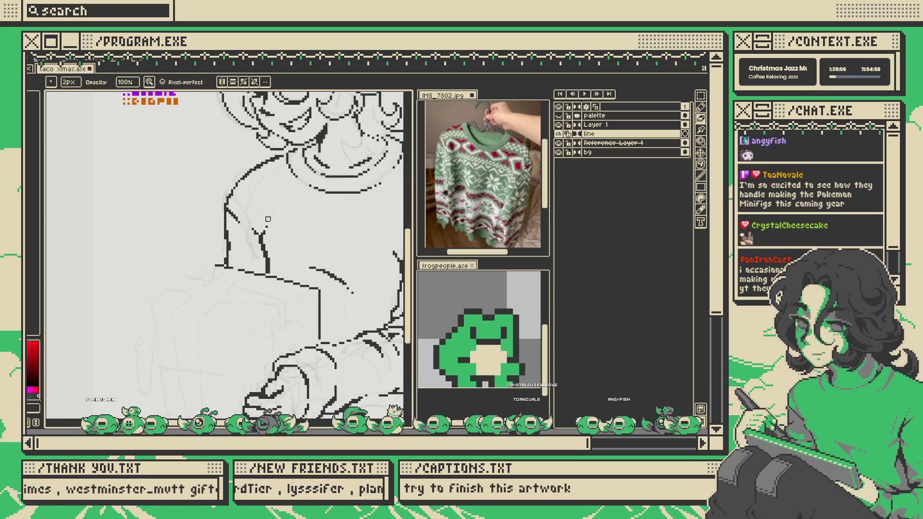
drag(249, 240, 269, 202)
scroll(270, 201, up, 1)
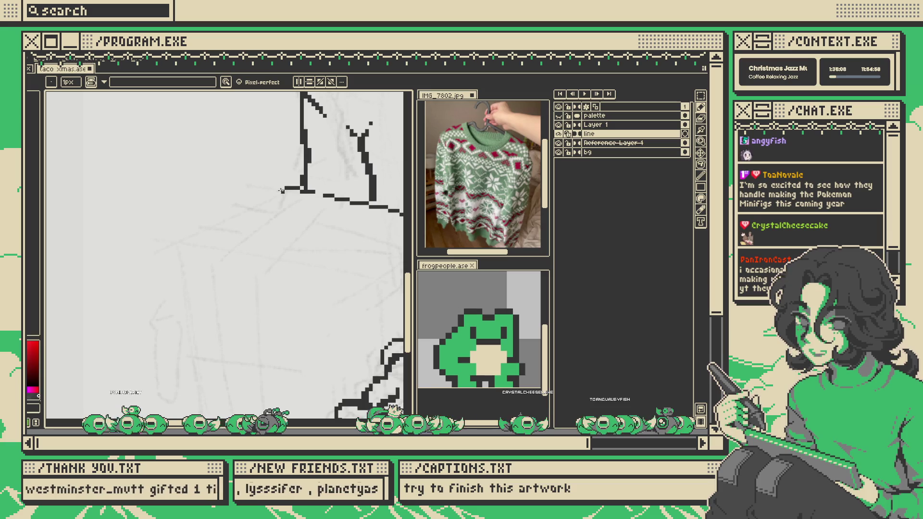
- Ink the top and left edges of the gift box
shift+click(187, 240)
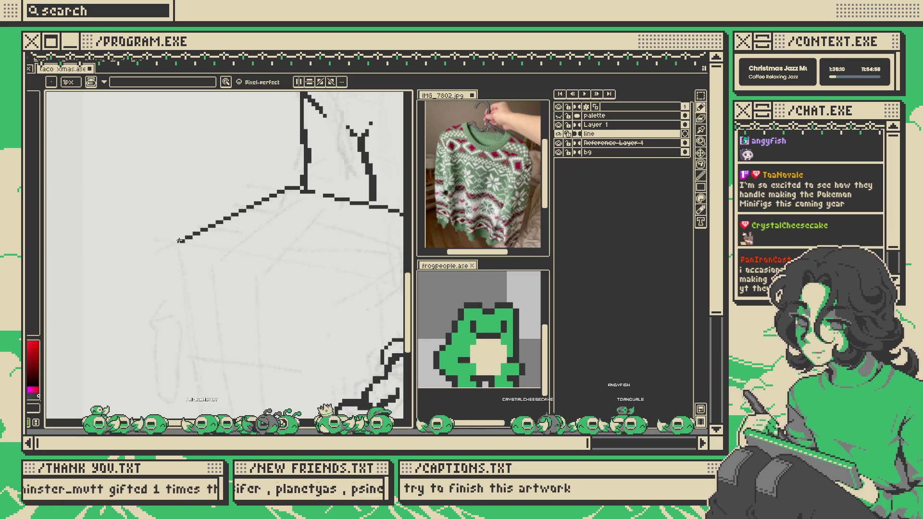
key(v)
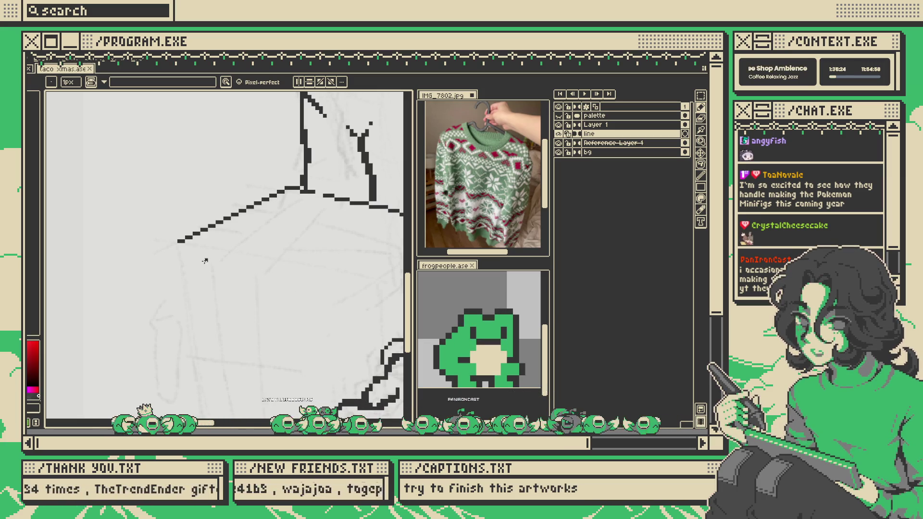
scroll(206, 250, down, 2)
scroll(219, 202, up, 1)
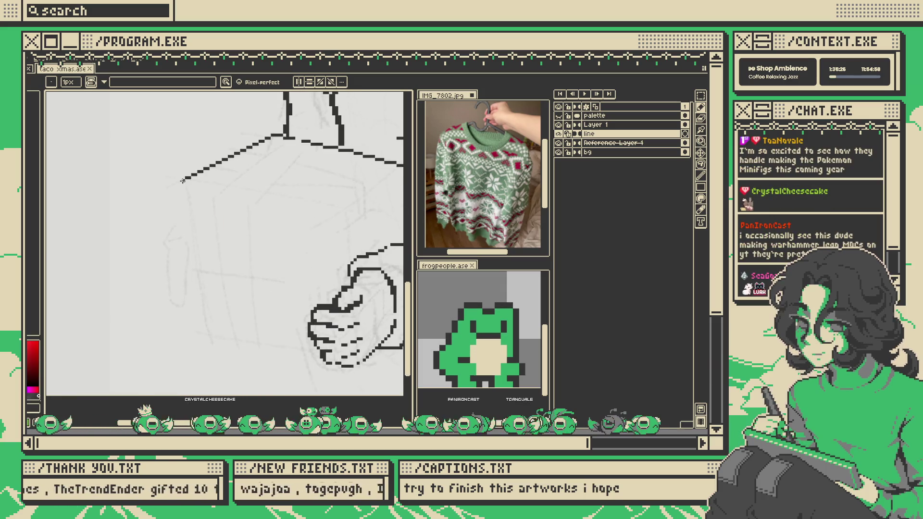
shift+click(210, 335)
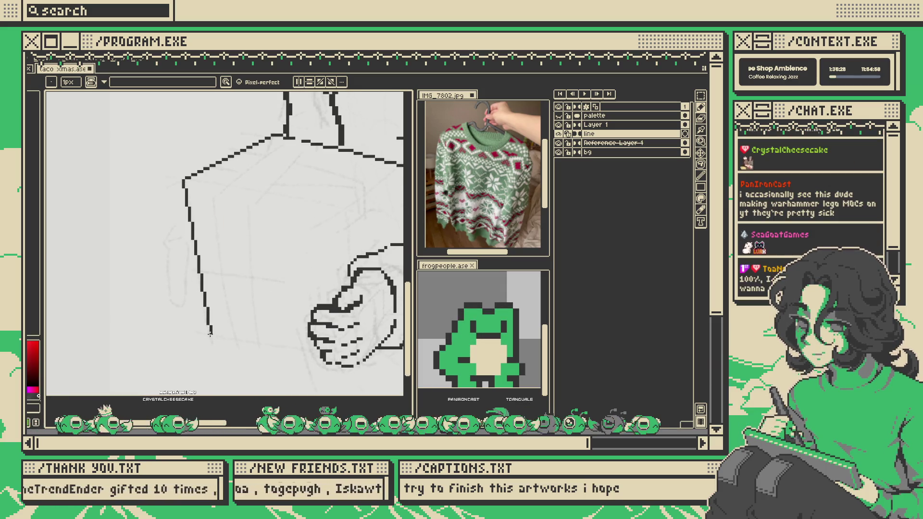
scroll(217, 317, down, 1)
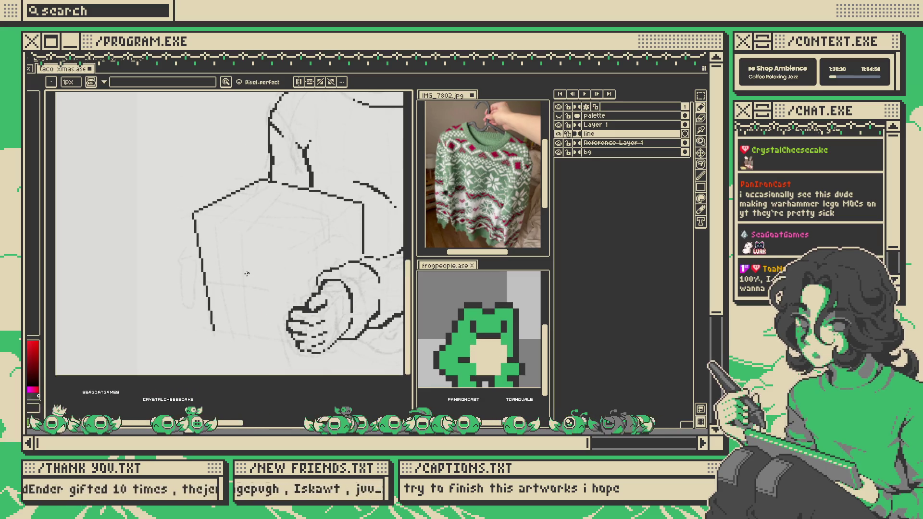
scroll(192, 223, up, 2)
- Fill the missing outline pixel, undo the erase, and draw a straight line along the box's bottom edge
key(b)
key(b)
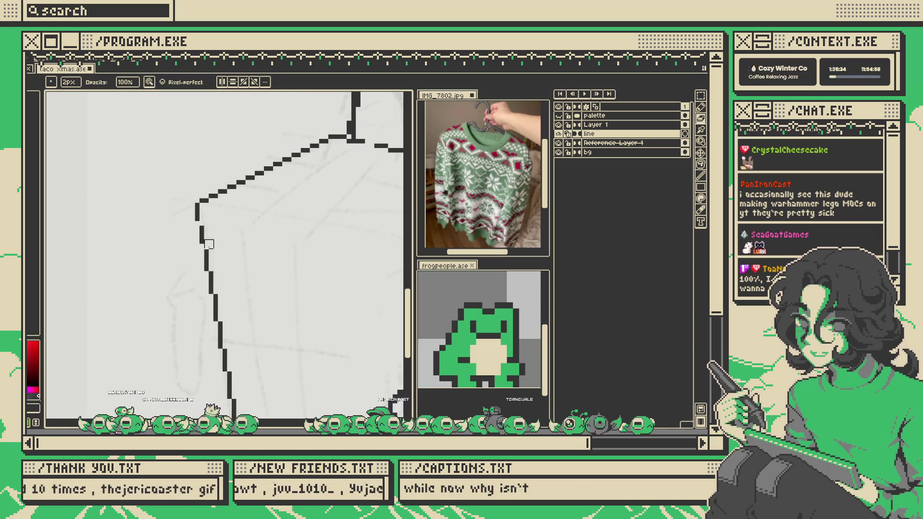
key(b)
scroll(208, 233, down, 1)
scroll(202, 231, up, 1)
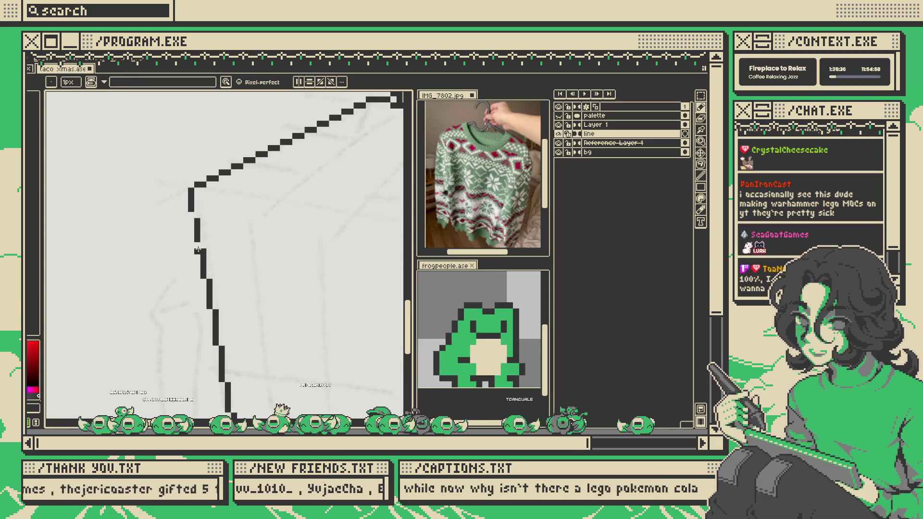
click(191, 215)
scroll(192, 226, down, 2)
scroll(191, 255, up, 2)
key(b)
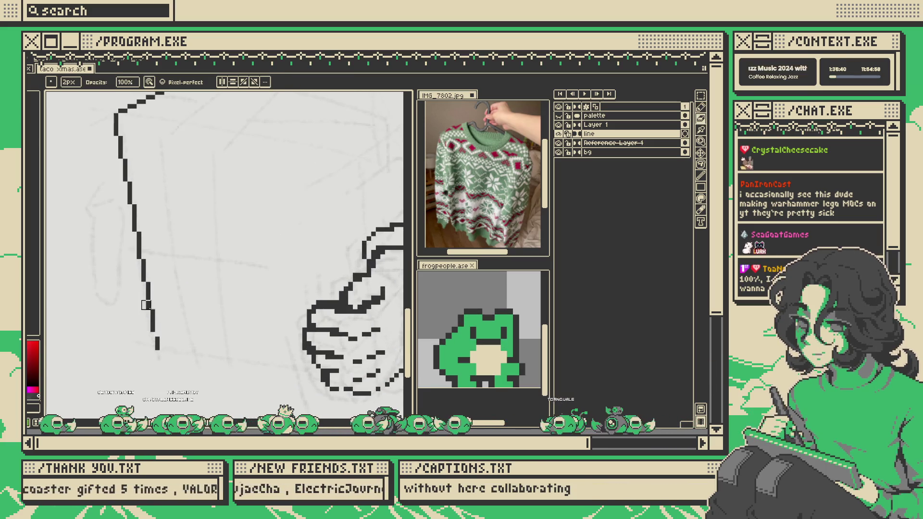
key(ctrl+z)
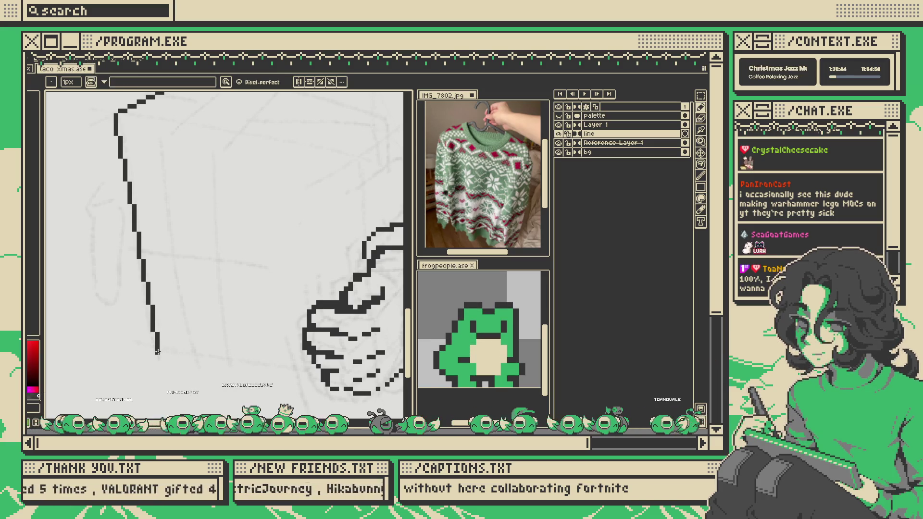
shift+click(313, 371)
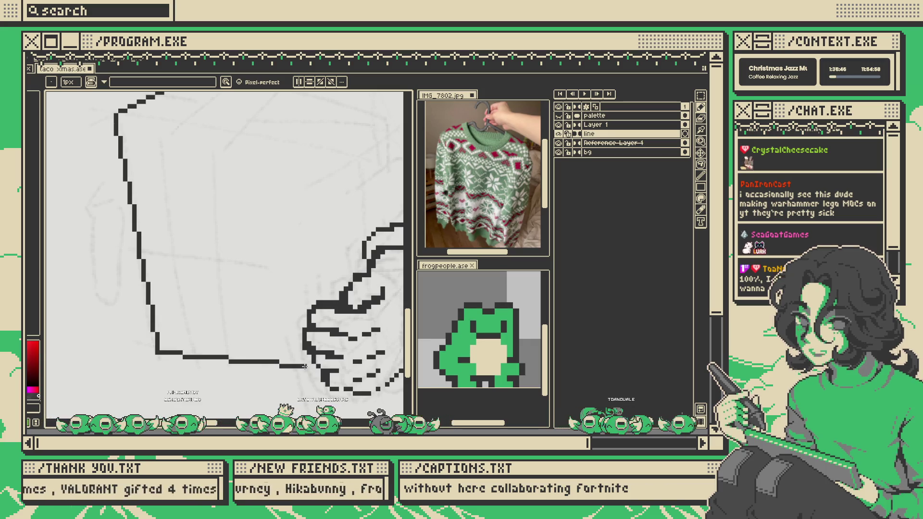
scroll(284, 352, down, 3)
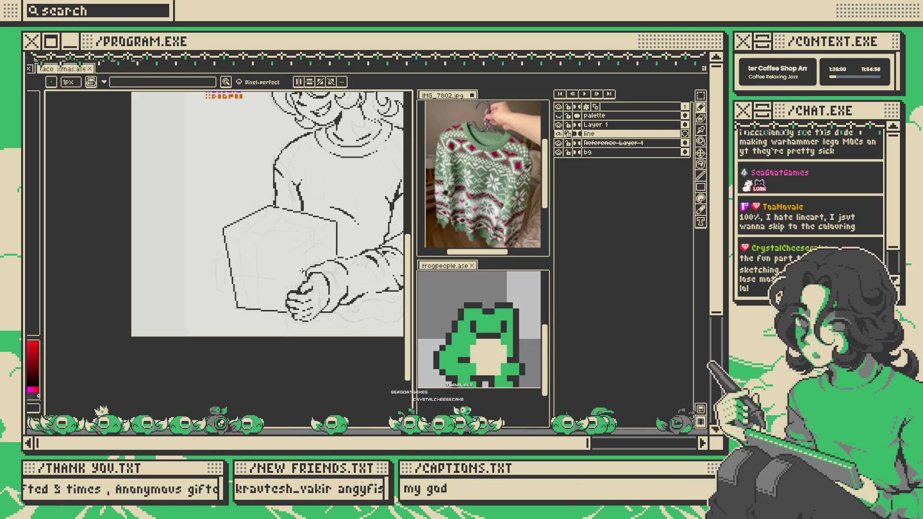
- Draw two fingers gripping the gift box's left side
scroll(251, 231, up, 2)
scroll(212, 225, up, 1)
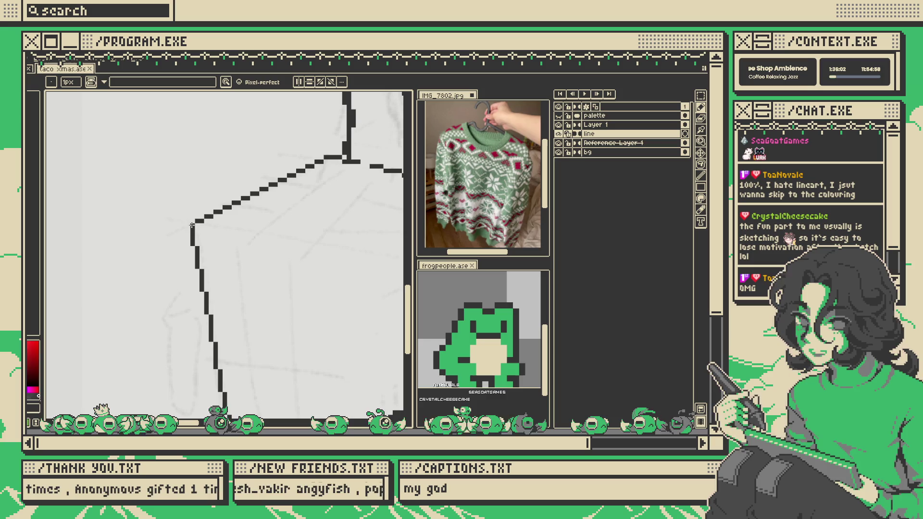
scroll(190, 221, down, 3)
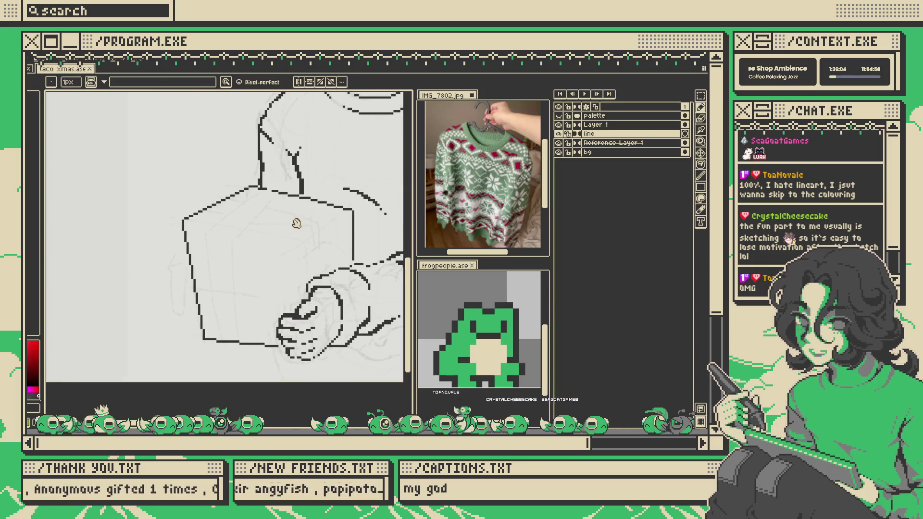
scroll(286, 218, down, 1)
scroll(287, 219, up, 3)
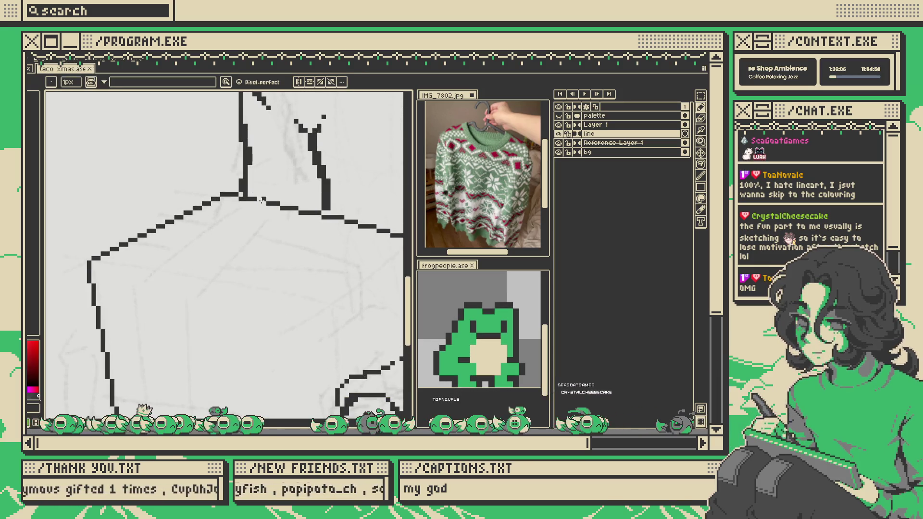
key(b)
scroll(333, 219, down, 3)
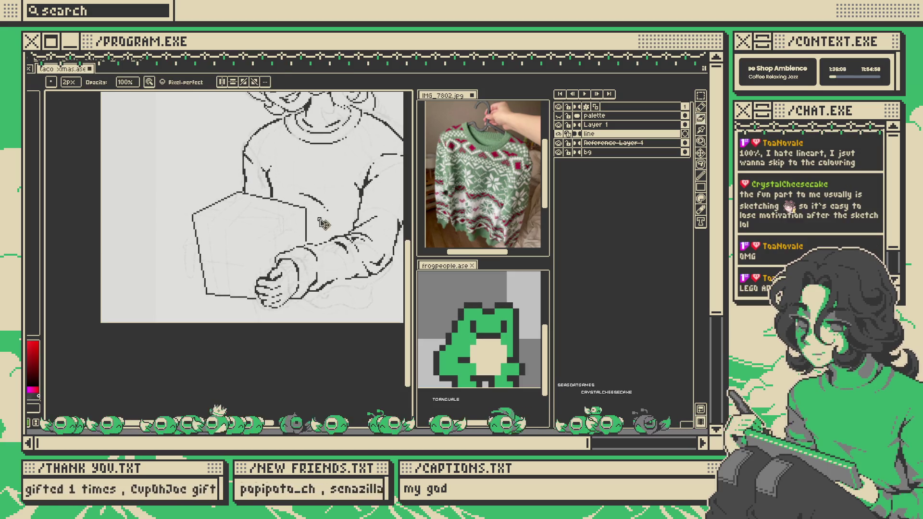
scroll(206, 244, up, 1)
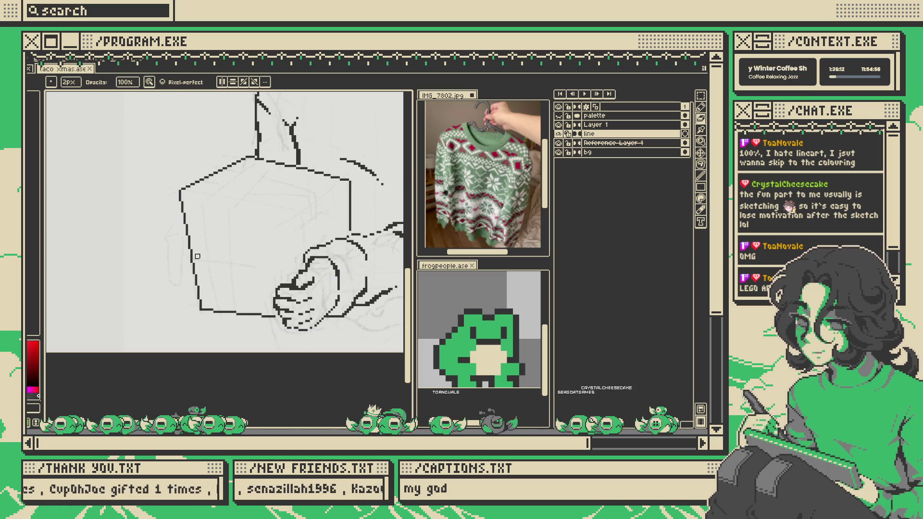
key(e)
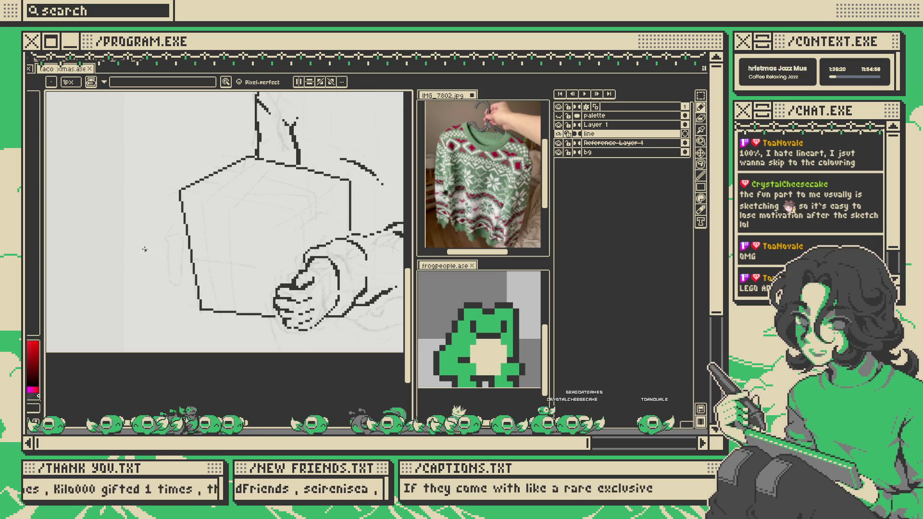
scroll(175, 242, up, 1)
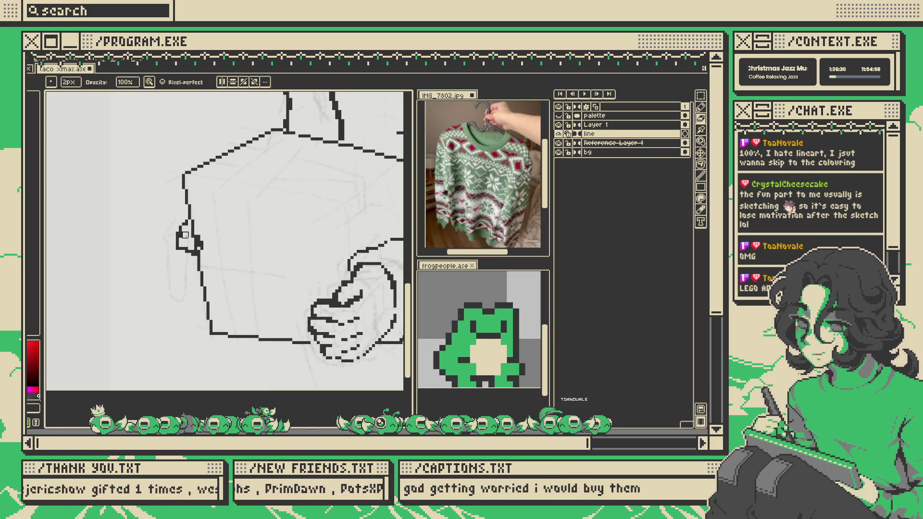
key(b)
drag(181, 251, 202, 267)
click(187, 262)
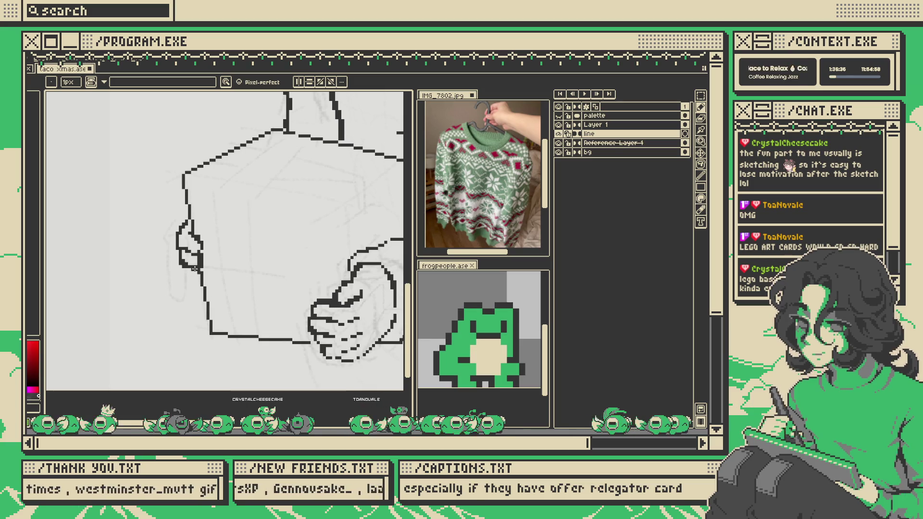
drag(182, 268, 198, 281)
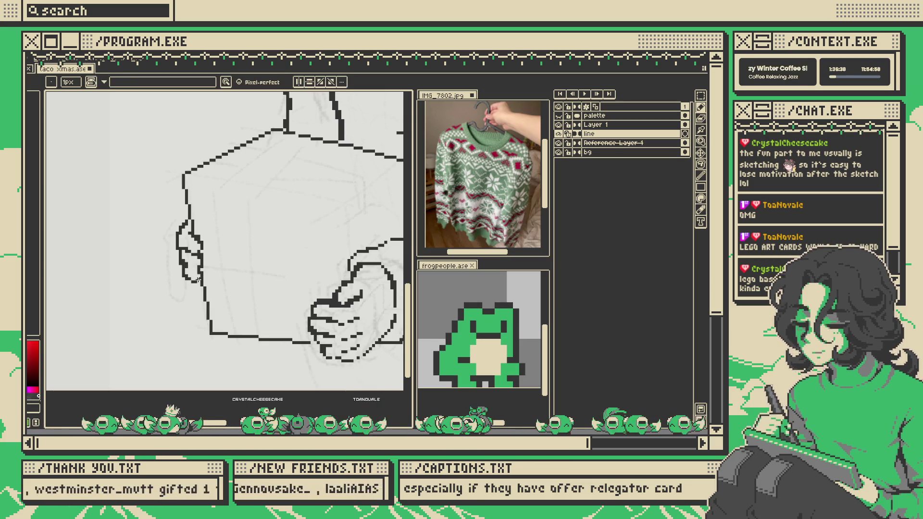
- Extend the hand outline down the box's left side
key(v)
key(b)
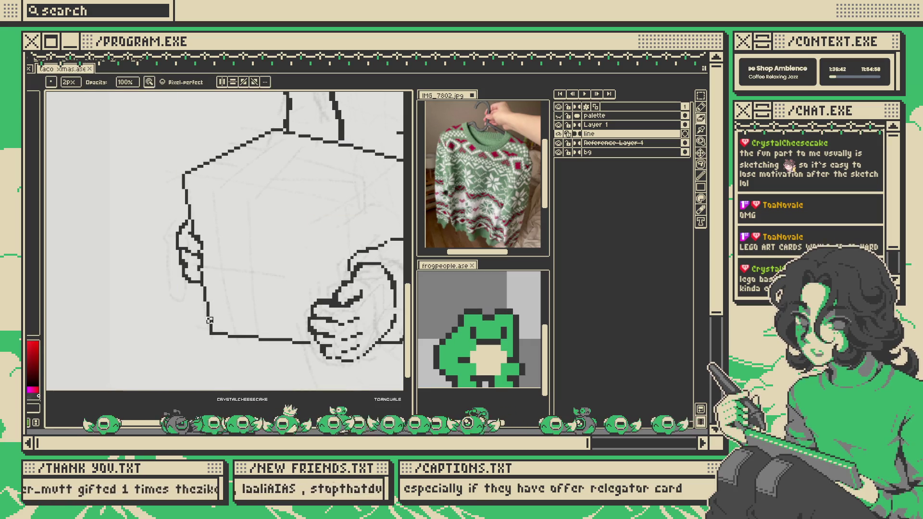
drag(186, 283, 207, 299)
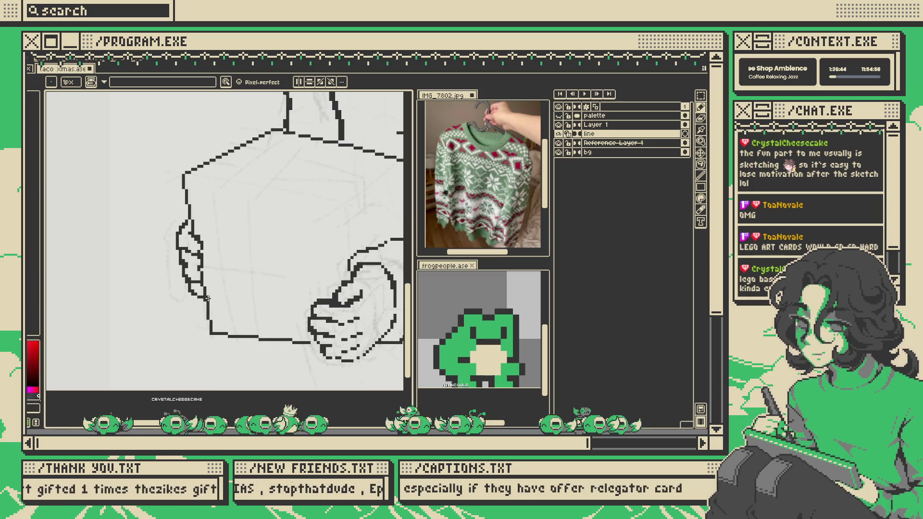
key(e)
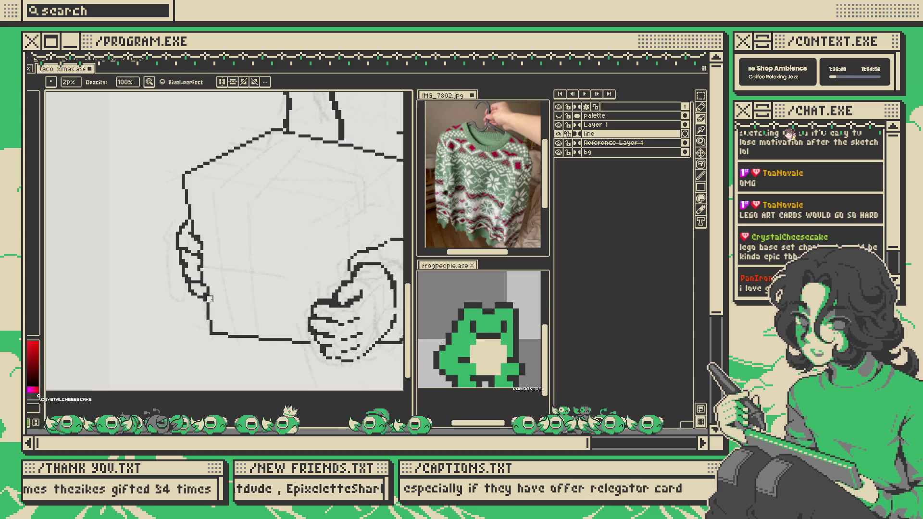
scroll(228, 290, down, 3)
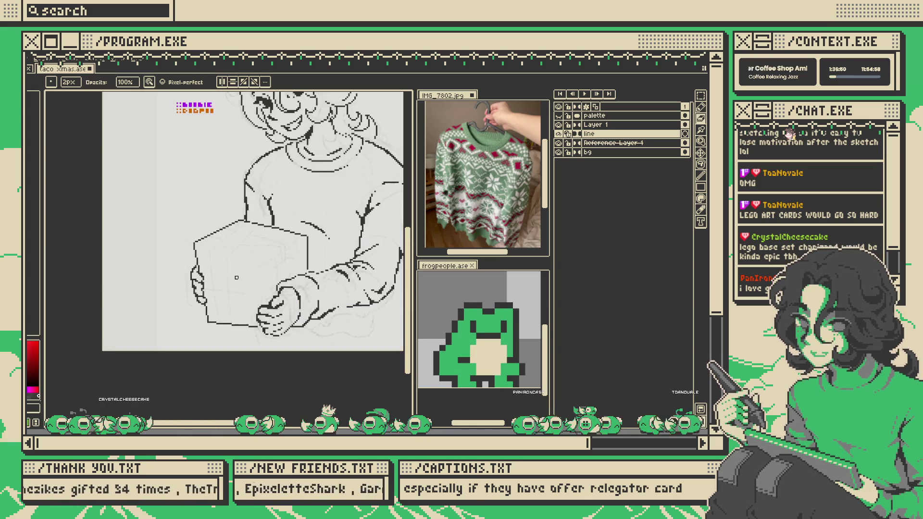
scroll(197, 286, up, 4)
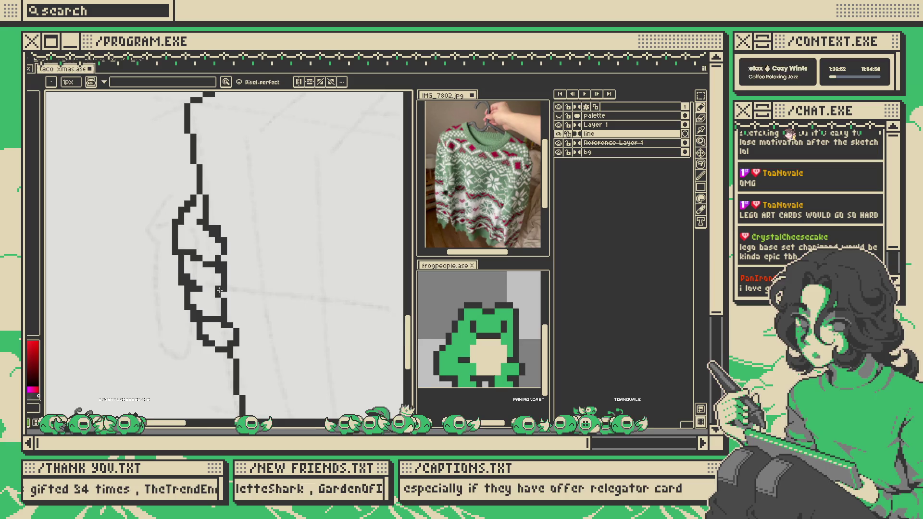
scroll(219, 291, down, 2)
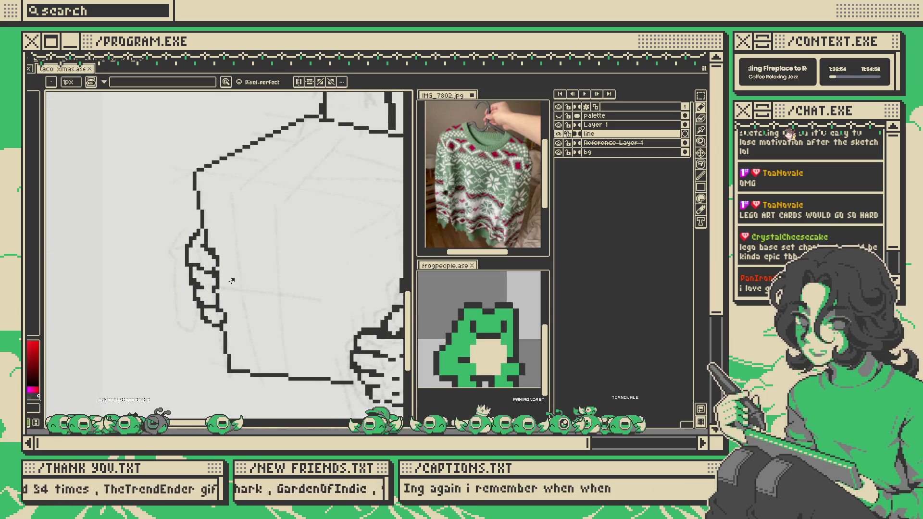
scroll(232, 281, down, 2)
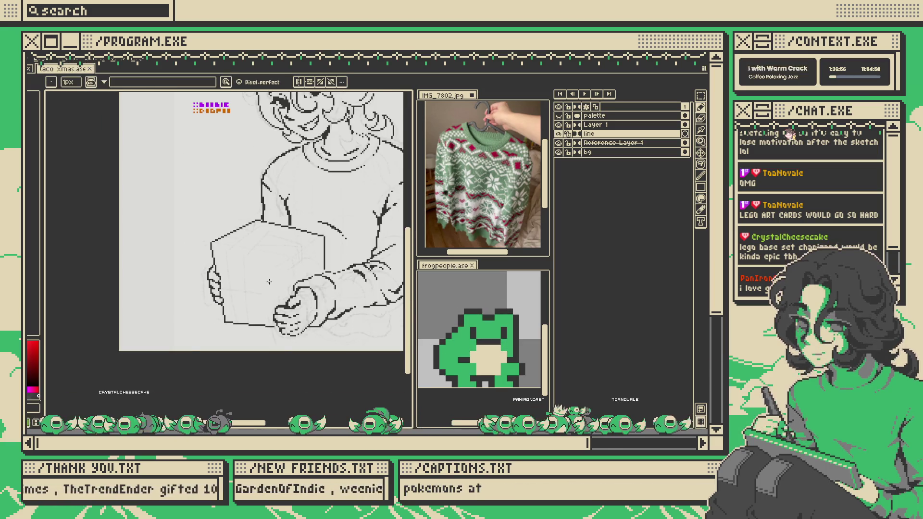
scroll(268, 282, down, 1)
scroll(265, 283, up, 1)
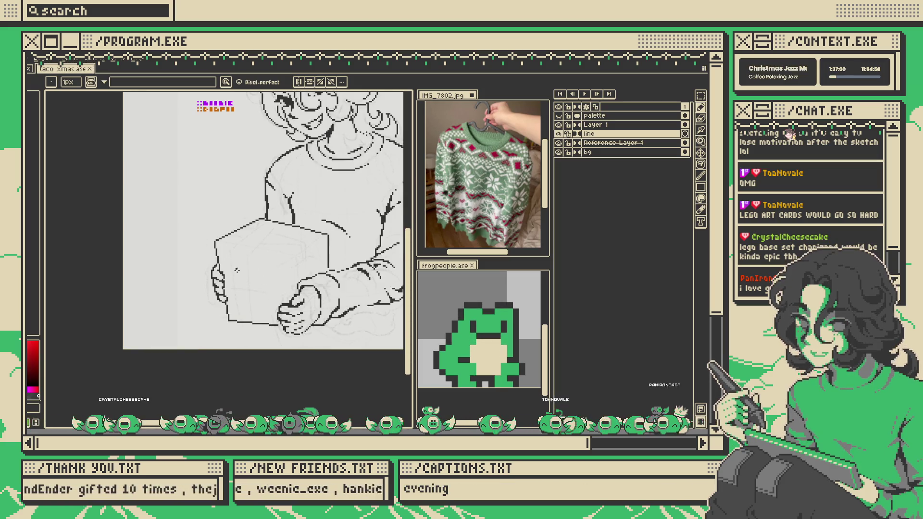
scroll(236, 268, up, 1)
- Select the hand lines and shift them slightly down and right, then deselect
key(m)
scroll(204, 263, up, 1)
mouse_move(162, 251)
mouse_down()
mouse_move(205, 281)
mouse_move(235, 336)
mouse_up()
drag(202, 298, 210, 304)
click(197, 238)
- Flip the canvas horizontally with Shift+H to check the drawing's proportions
key(b)
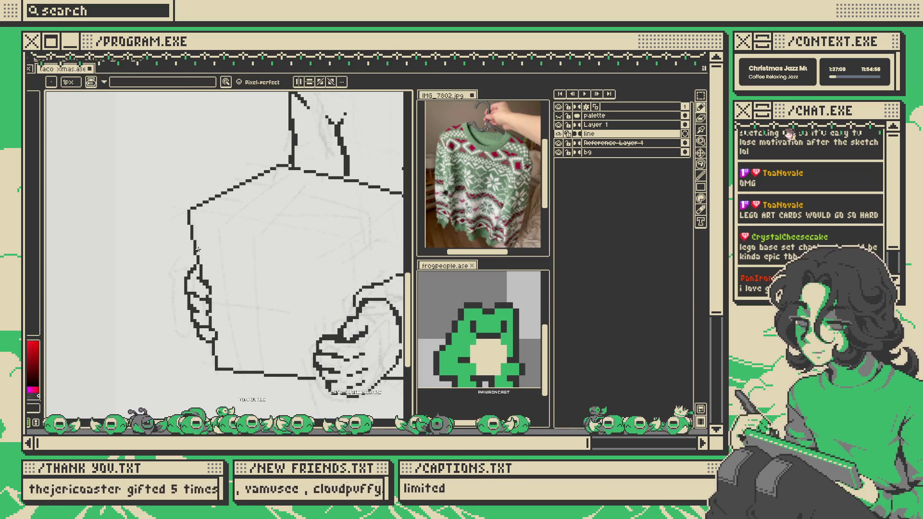
scroll(195, 252, down, 2)
scroll(147, 246, up, 4)
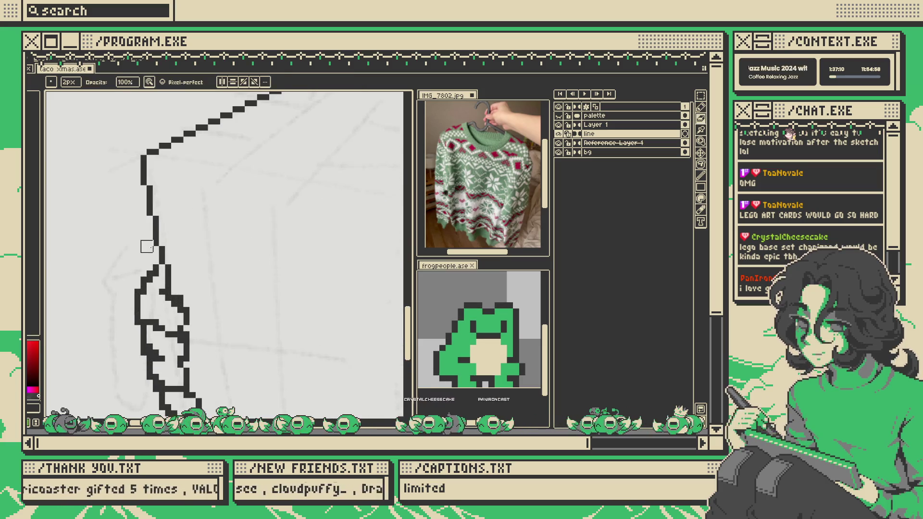
scroll(154, 242, down, 2)
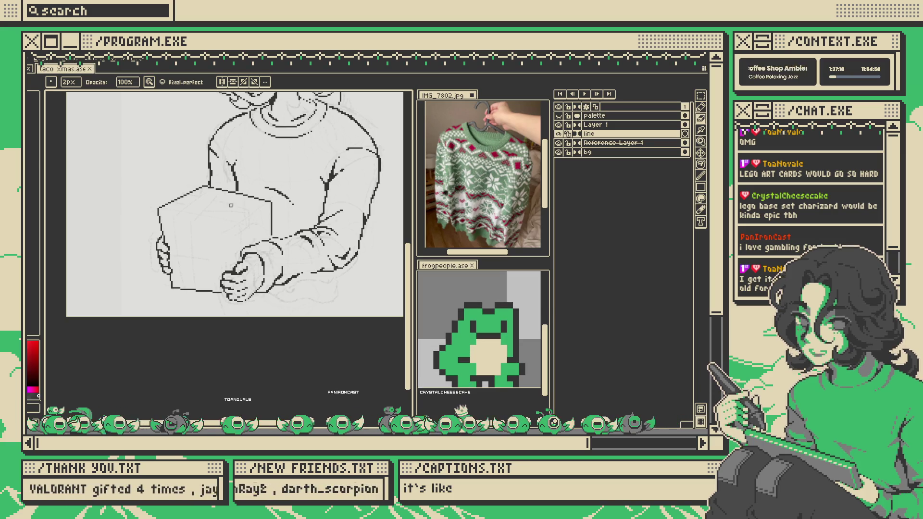
scroll(213, 199, up, 2)
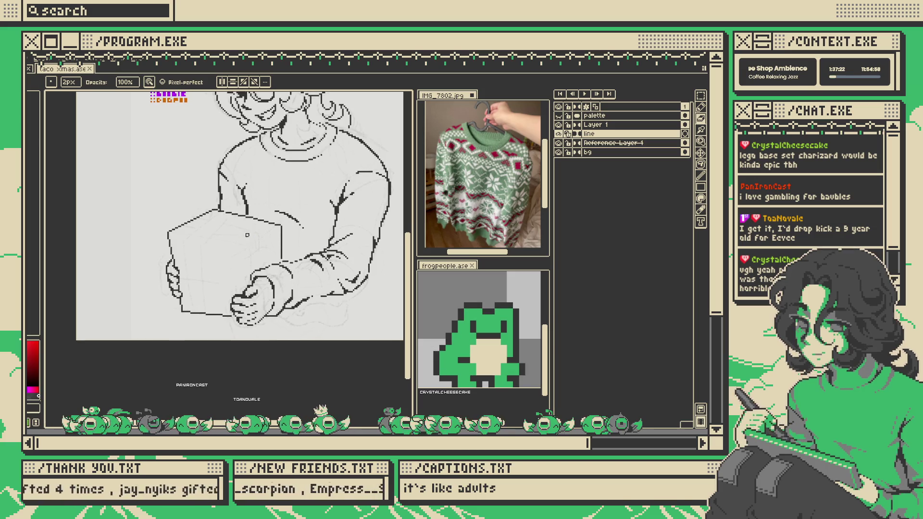
scroll(242, 226, down, 2)
key(shift+h)
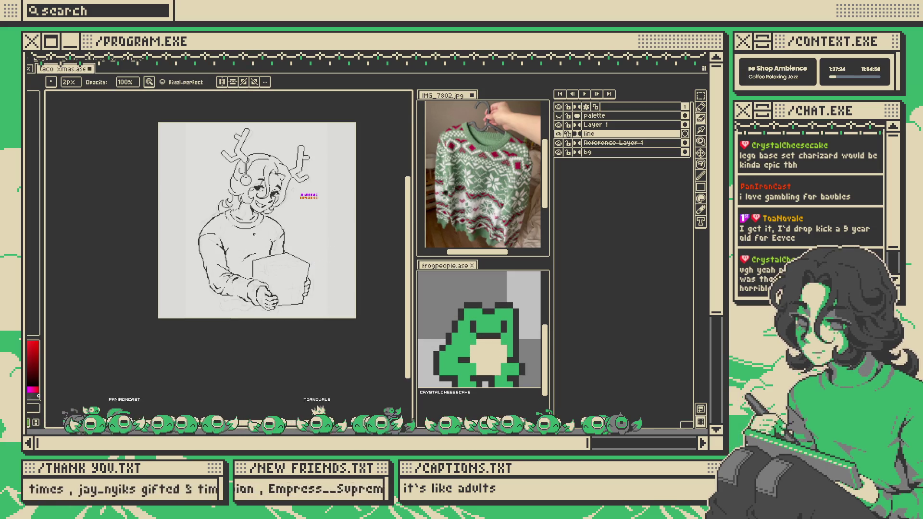
- Select the eye area on the face, then switch to the 1px pixel-perfect Pencil
scroll(262, 234, up, 2)
scroll(336, 173, down, 2)
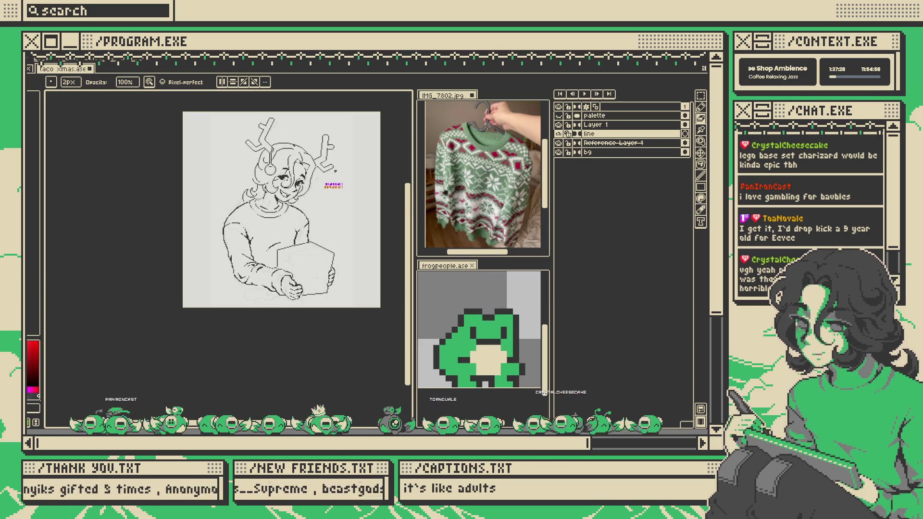
scroll(295, 177, up, 3)
scroll(287, 193, up, 1)
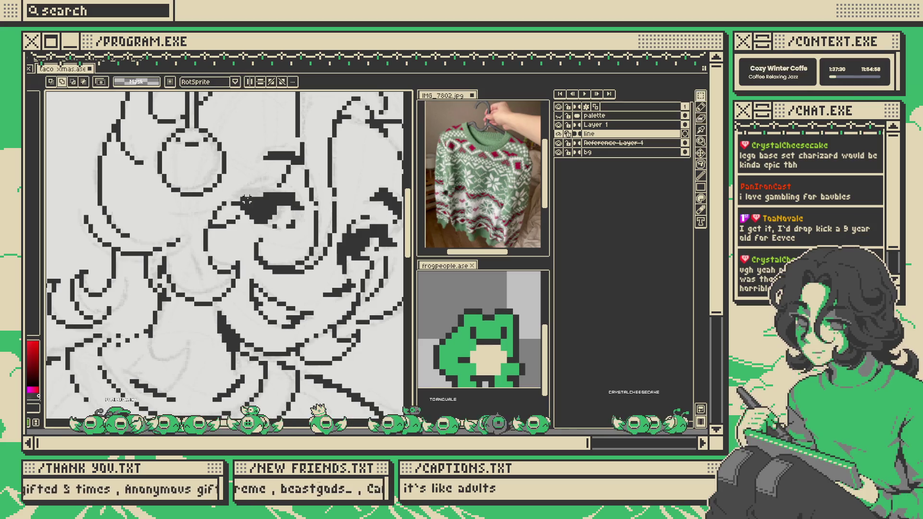
mouse_move(232, 190)
mouse_down()
mouse_move(307, 221)
mouse_move(250, 214)
mouse_up()
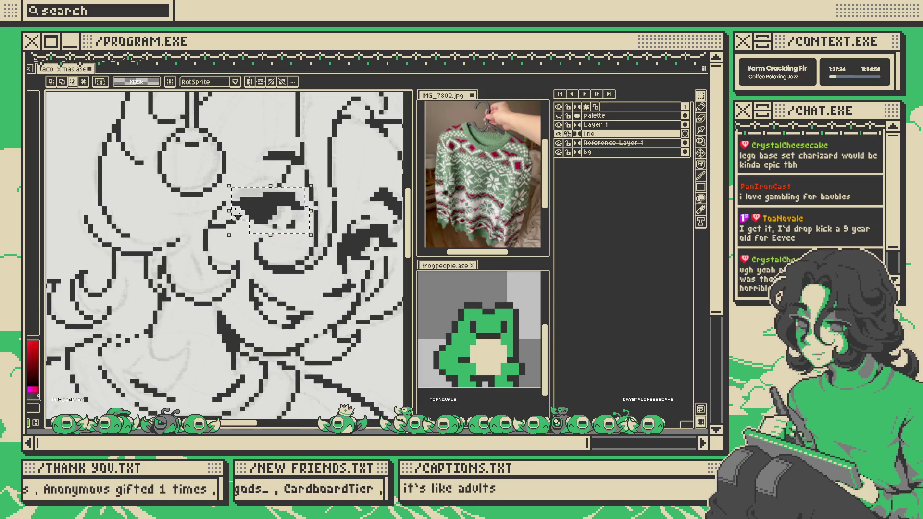
scroll(338, 202, down, 5)
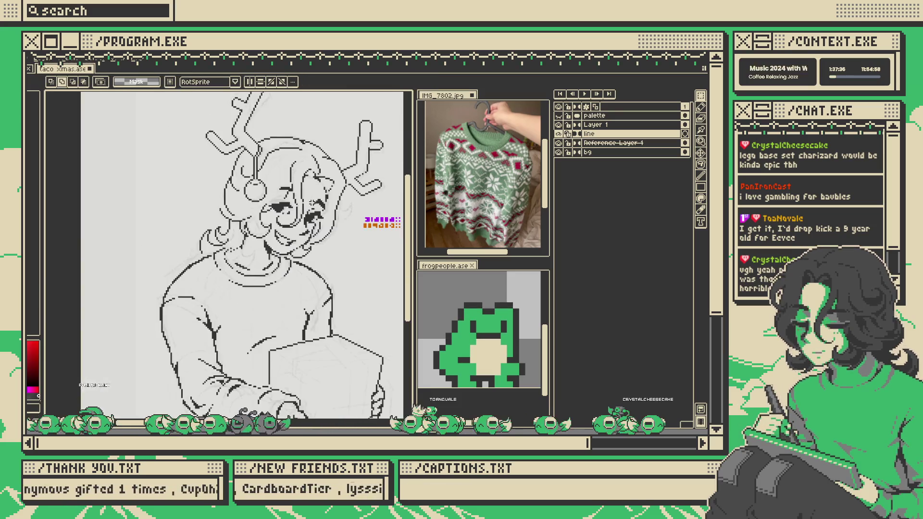
scroll(341, 198, up, 4)
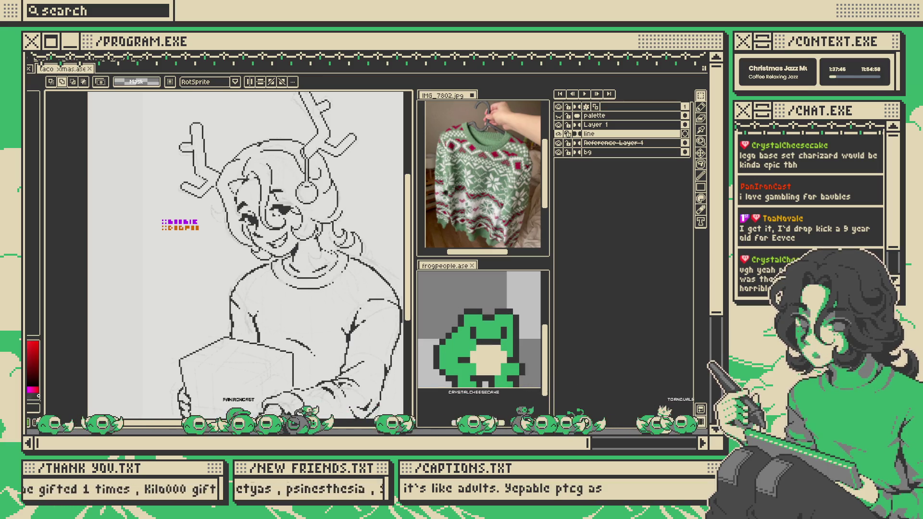
scroll(382, 168, up, 2)
scroll(361, 178, down, 2)
key(b)
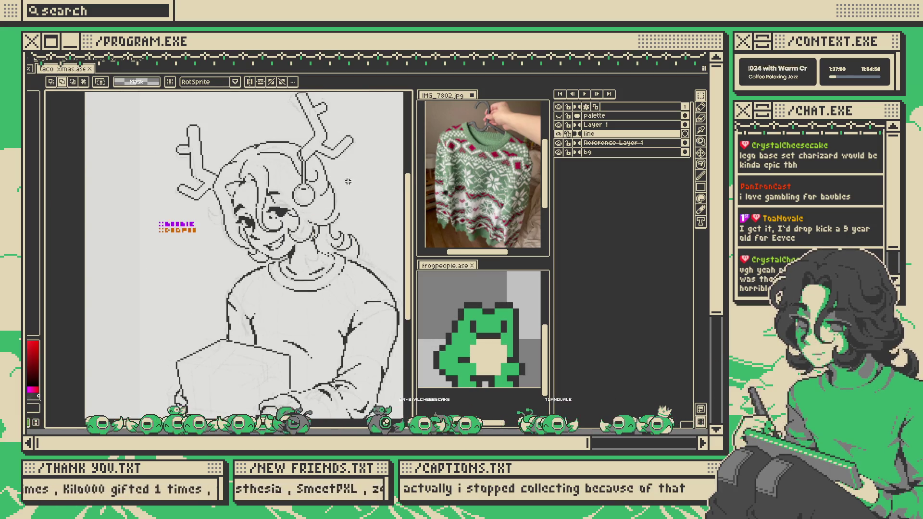
scroll(331, 176, up, 4)
scroll(246, 232, down, 4)
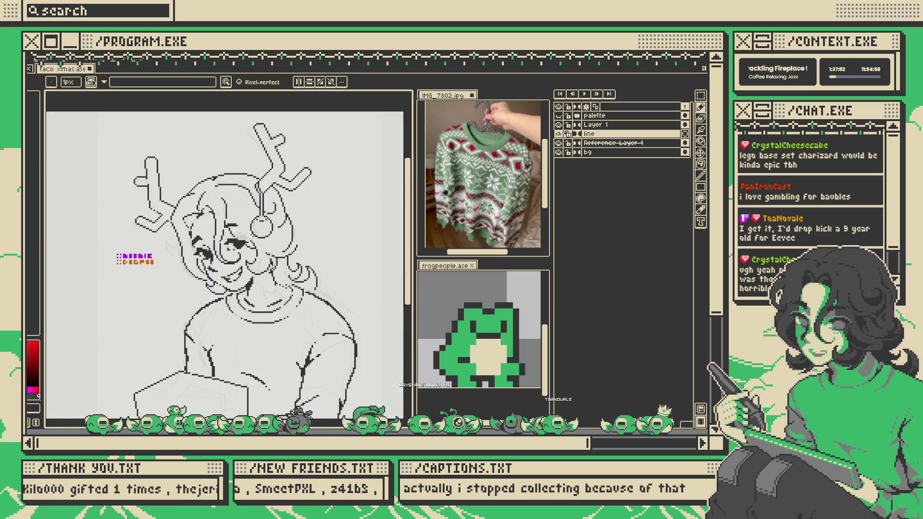
- Zoom in on the face and touch up a pixel in its linework
scroll(244, 252, up, 4)
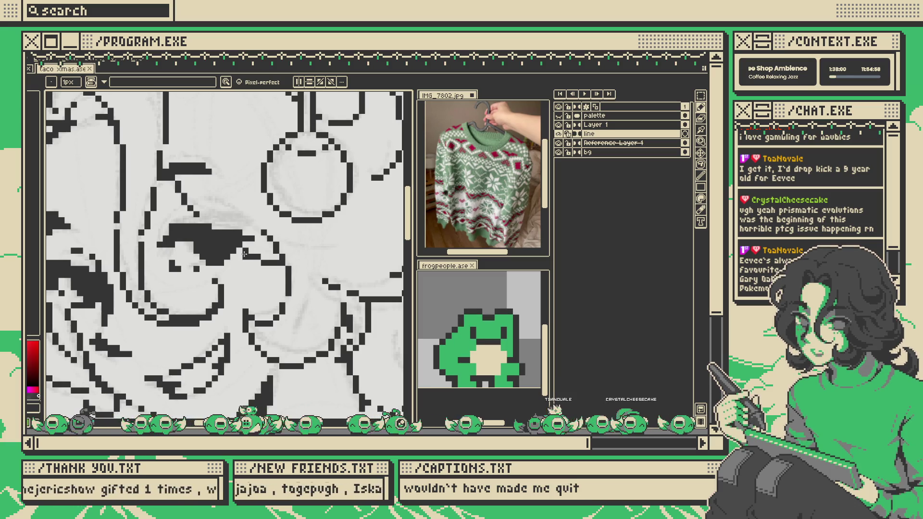
scroll(269, 246, down, 1)
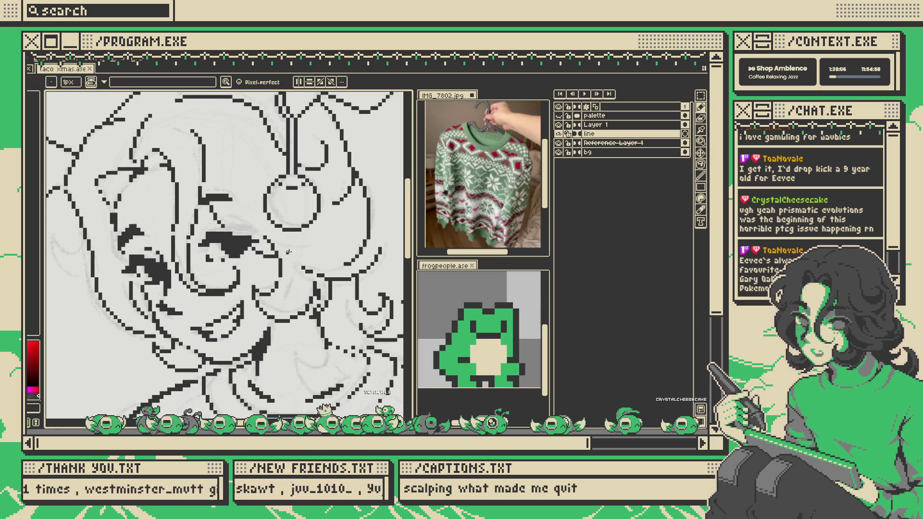
scroll(290, 249, down, 3)
scroll(306, 246, up, 1)
scroll(305, 245, down, 3)
scroll(306, 246, up, 3)
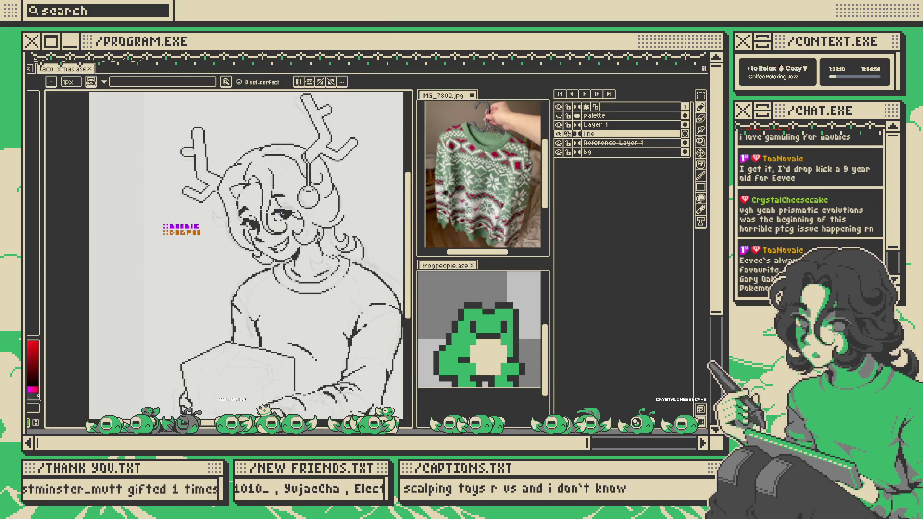
scroll(295, 233, down, 4)
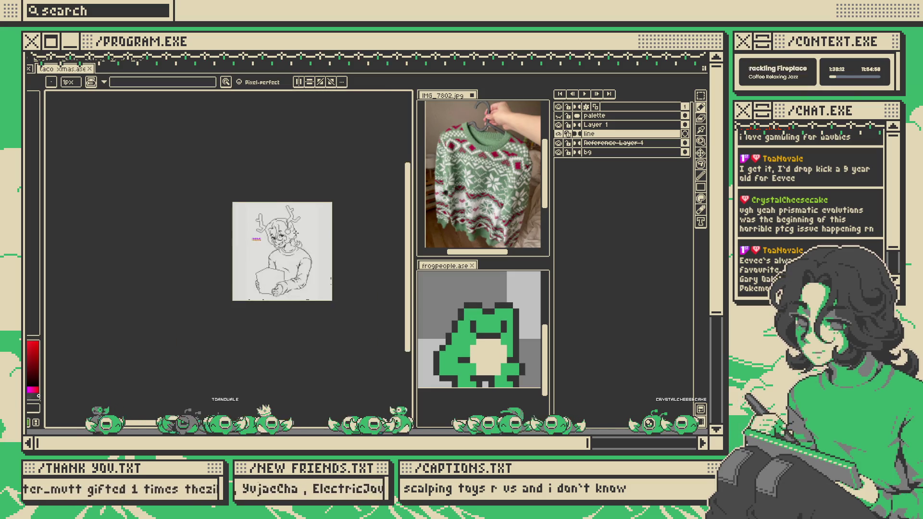
scroll(295, 233, up, 1)
scroll(337, 223, up, 2)
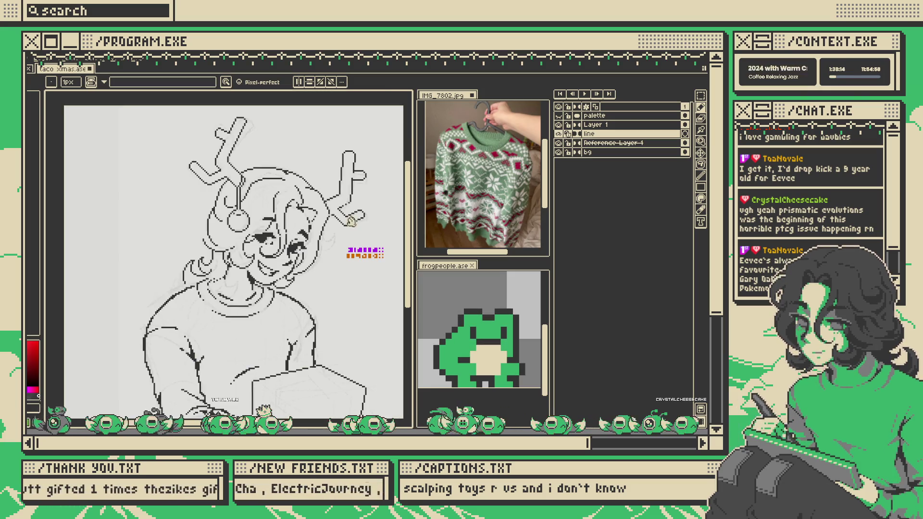
scroll(261, 200, up, 3)
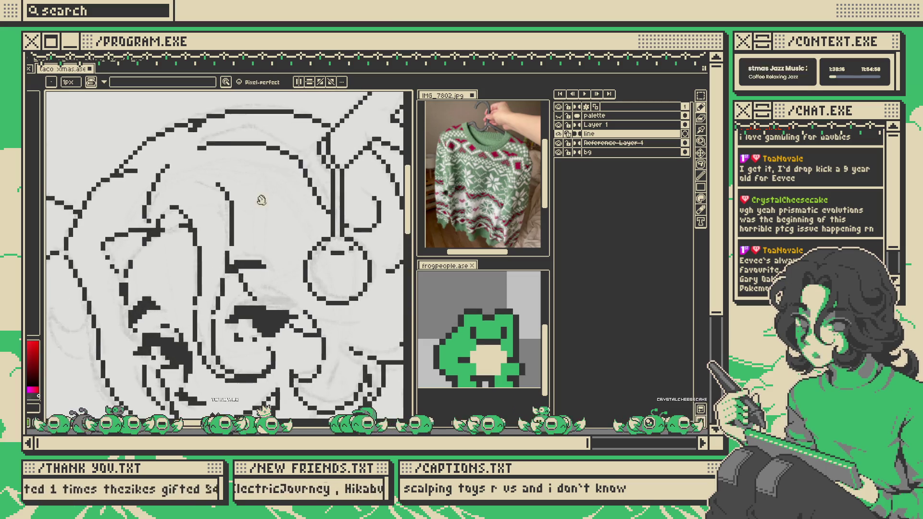
scroll(261, 200, down, 1)
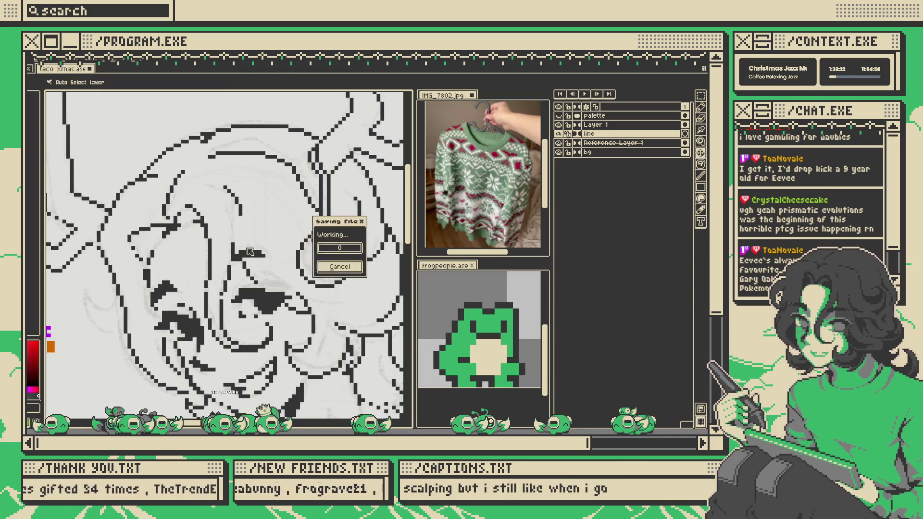
click(240, 219)
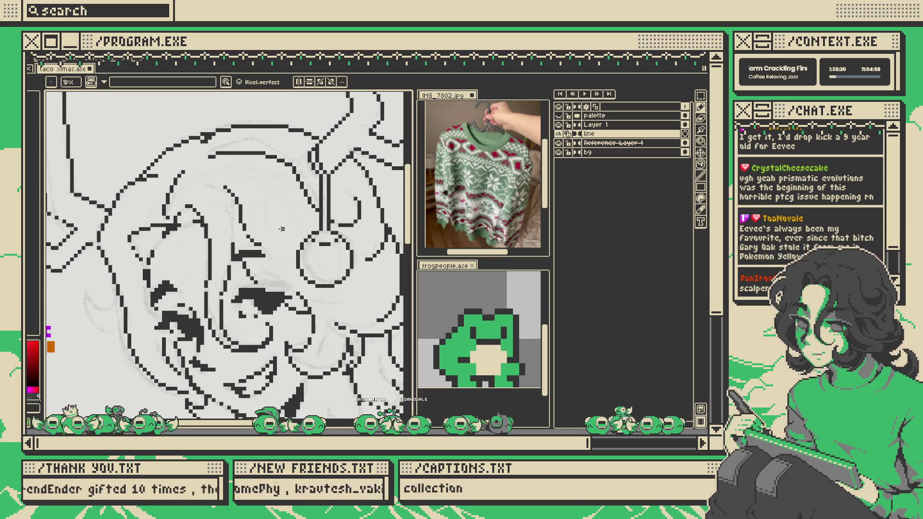
- Fit the whole drawing in the view to review the finished line art
key(ctrl+0)
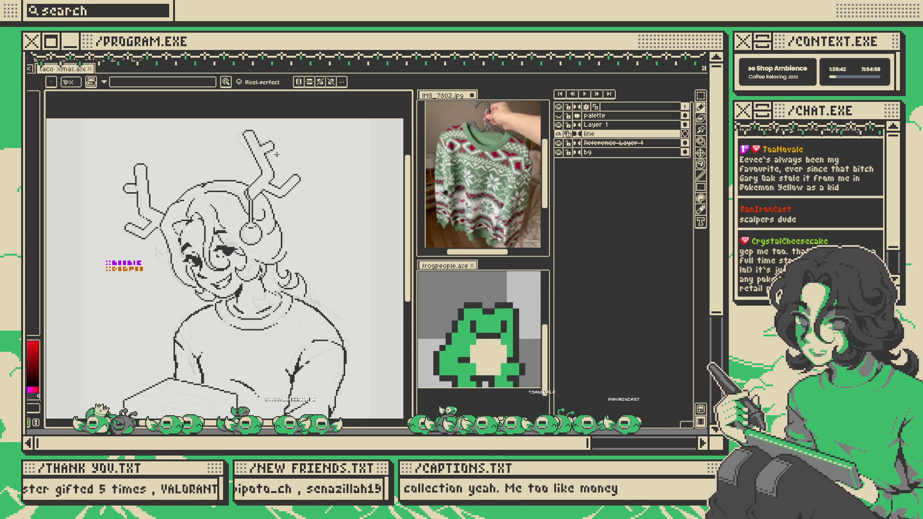
scroll(231, 224, up, 4)
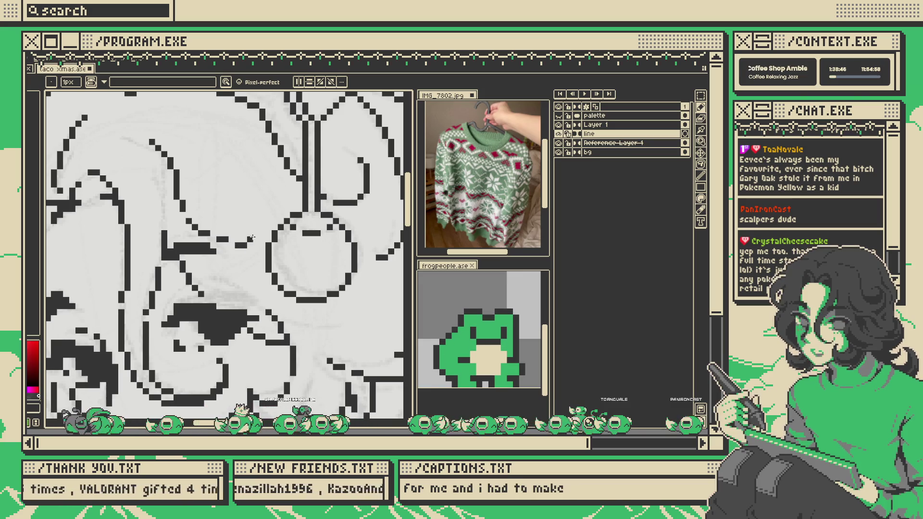
scroll(242, 246, down, 3)
scroll(285, 224, up, 2)
scroll(285, 224, up, 1)
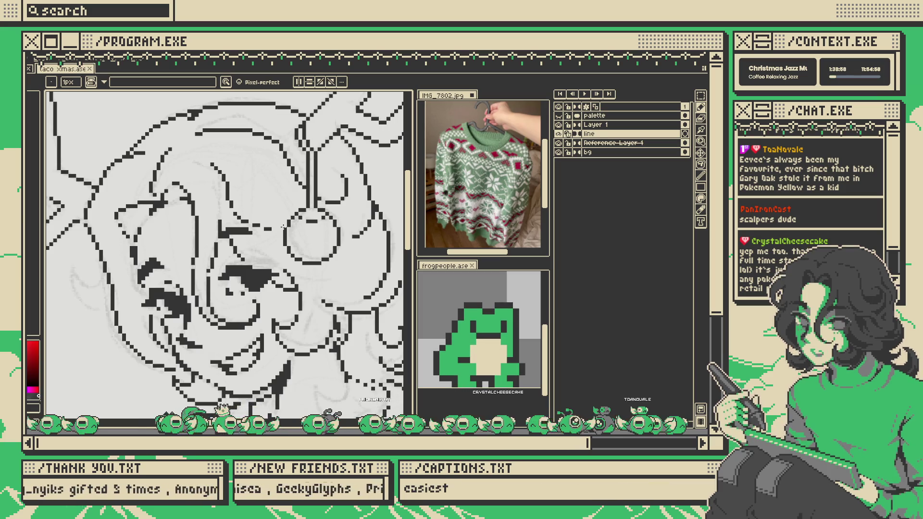
scroll(274, 223, up, 1)
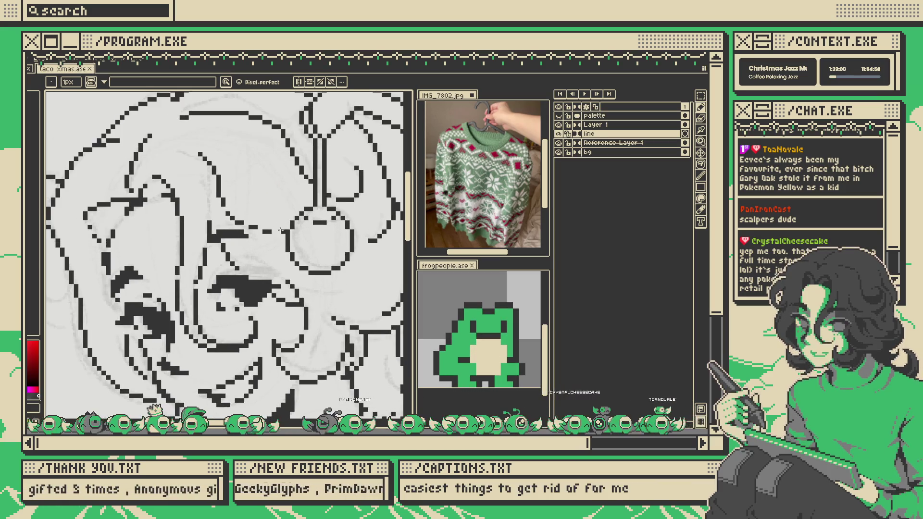
scroll(285, 219, down, 2)
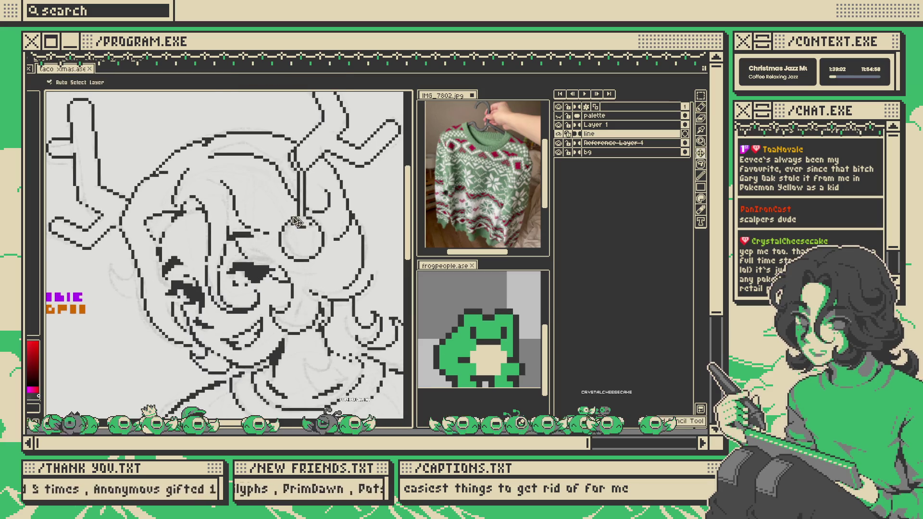
scroll(287, 214, up, 1)
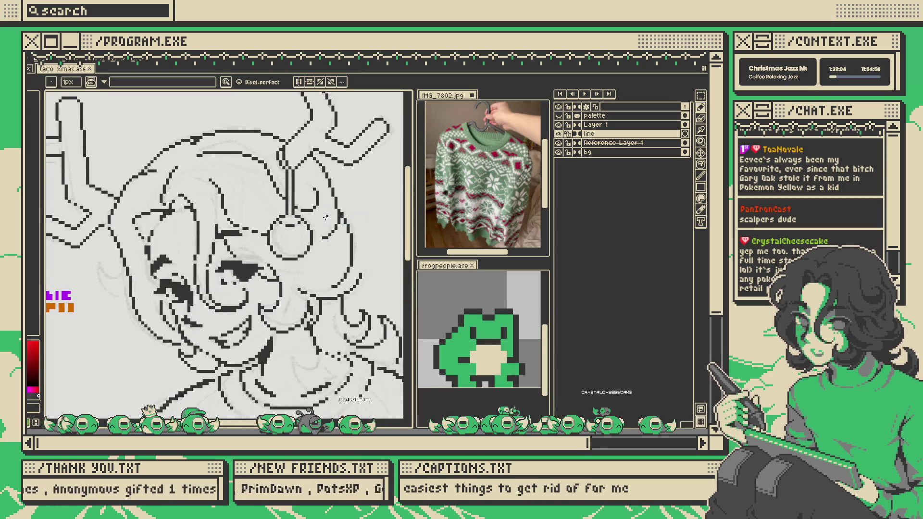
scroll(271, 214, down, 1)
scroll(269, 213, up, 1)
key(m)
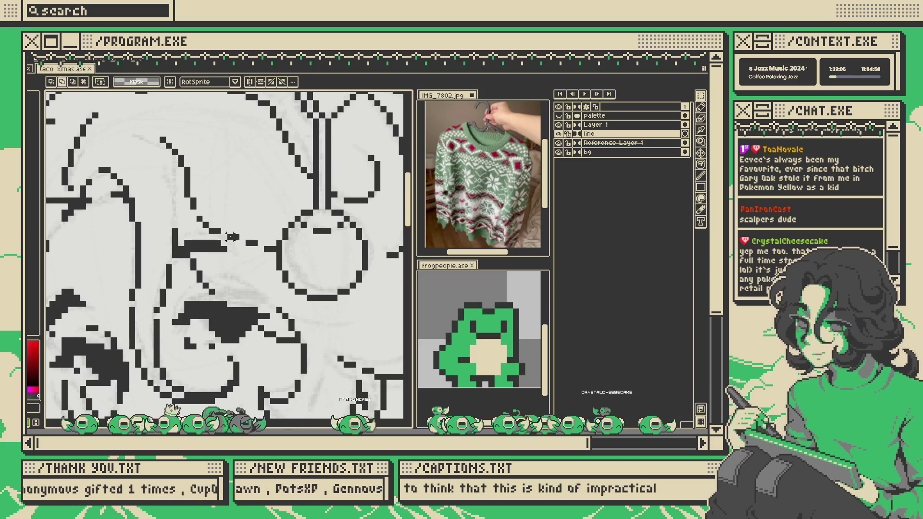
drag(217, 237, 243, 213)
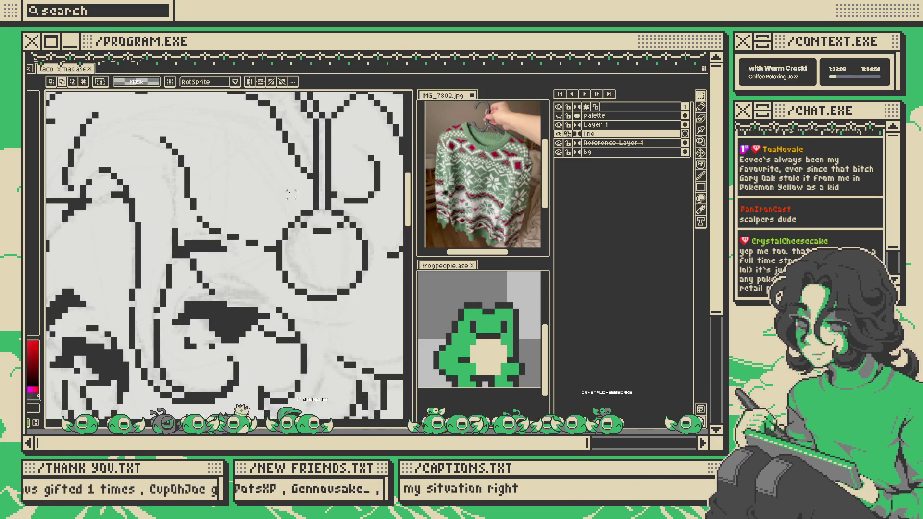
scroll(291, 200, down, 2)
key(b)
scroll(279, 204, up, 3)
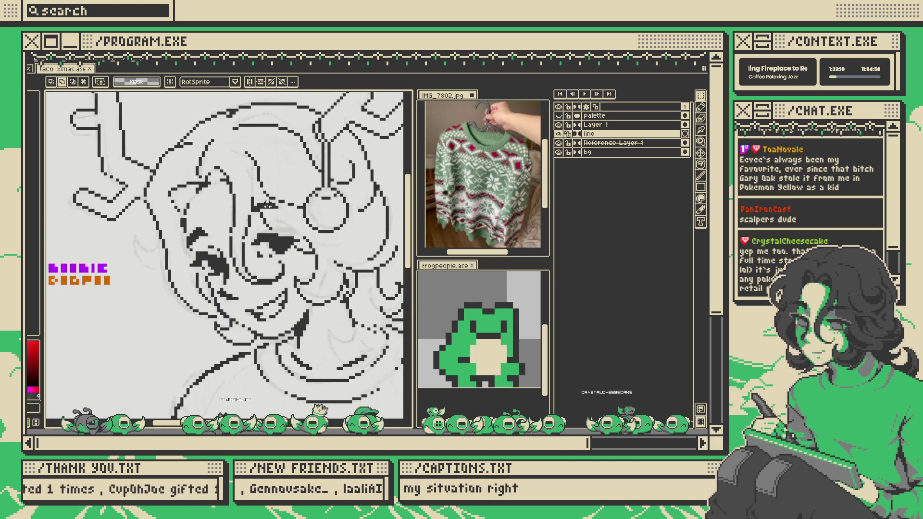
scroll(259, 209, down, 3)
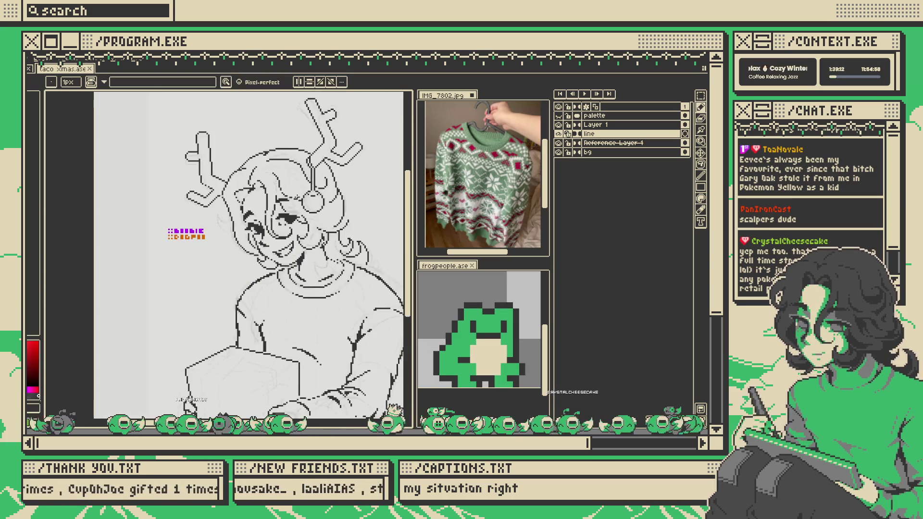
scroll(278, 207, up, 3)
scroll(288, 200, down, 4)
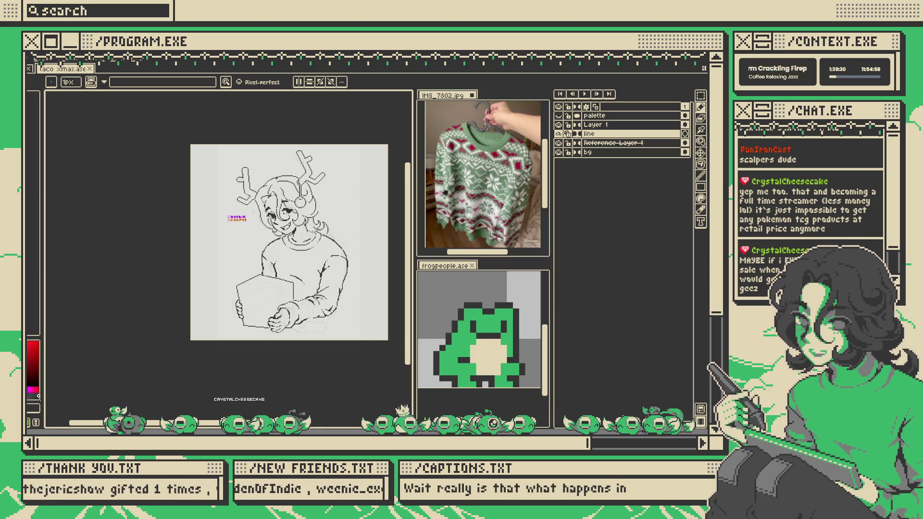
- Save the Christmas drawing and go back to the Pencil
scroll(315, 242, up, 1)
key(ctrl+s)
scroll(314, 241, down, 1)
scroll(115, 152, up, 1)
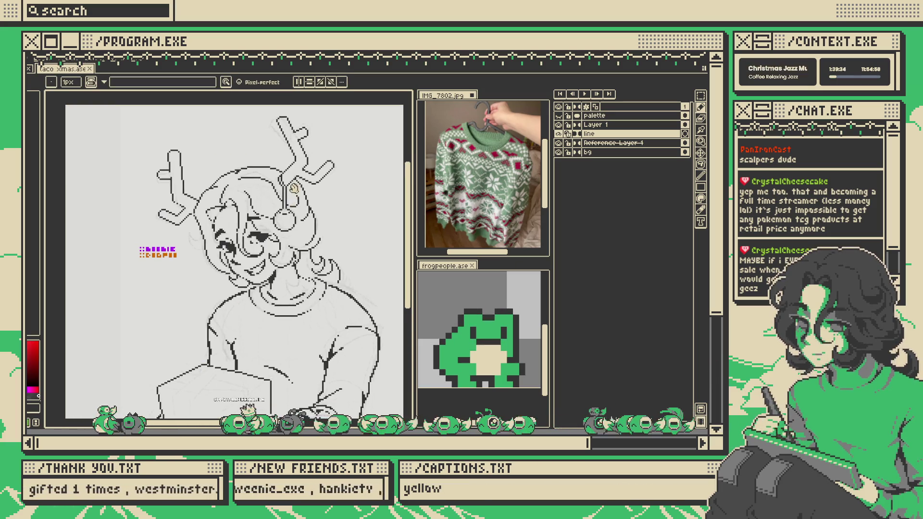
key(b)
- Try a 2-pixel stroke on the left antler, undo it, and return to the 1px pencil
scroll(168, 177, up, 3)
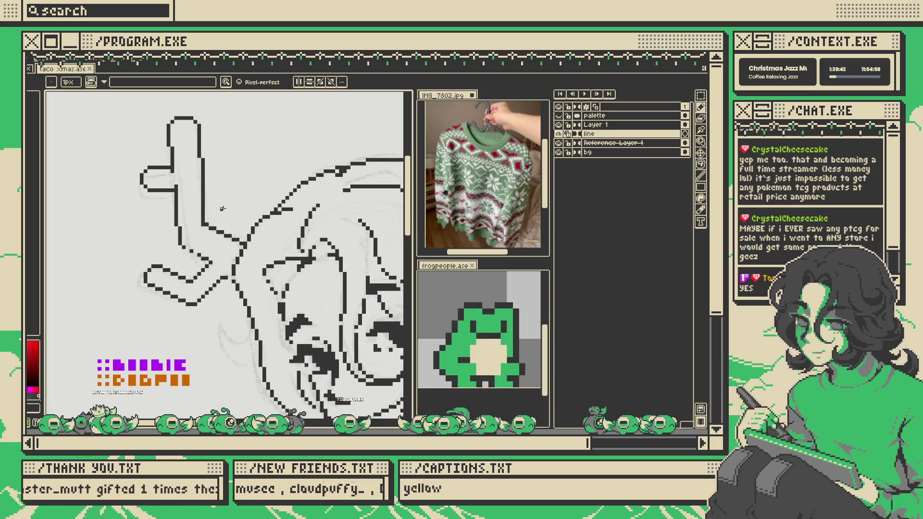
scroll(223, 208, down, 3)
scroll(225, 208, up, 2)
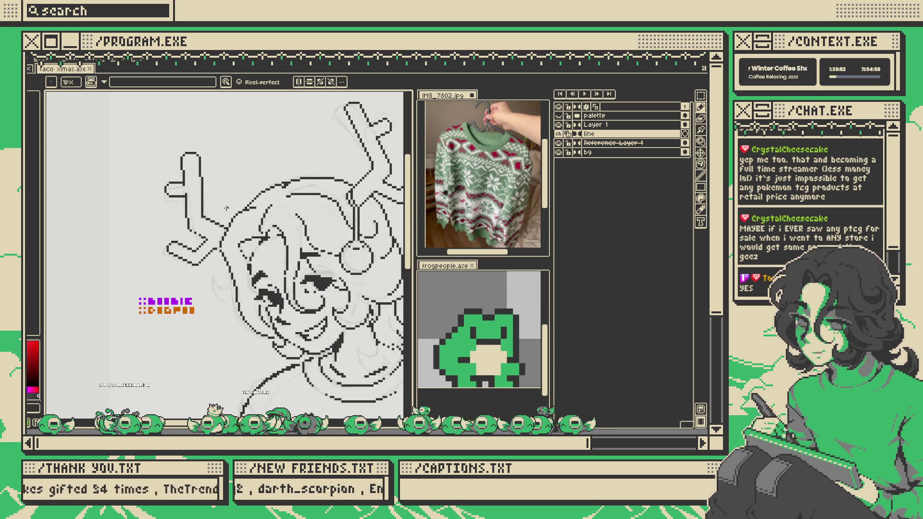
scroll(226, 208, down, 3)
scroll(246, 171, up, 1)
scroll(218, 185, up, 3)
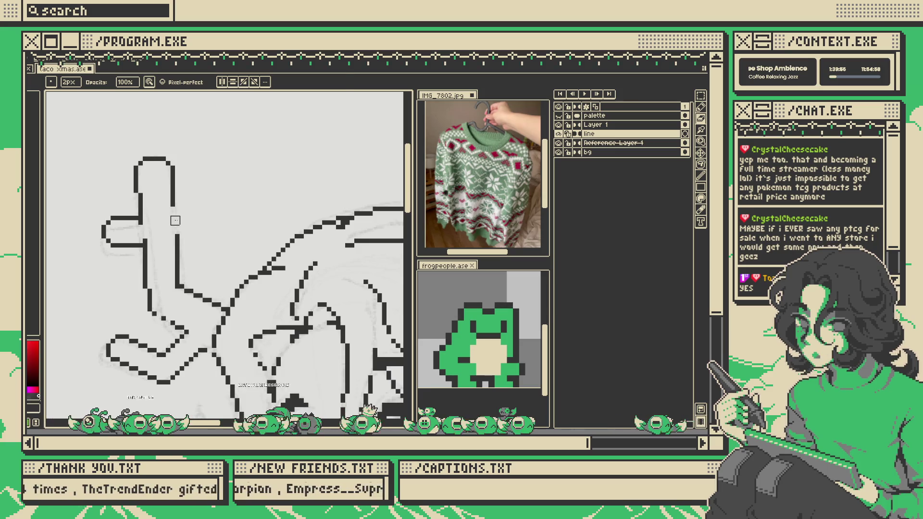
scroll(172, 233, down, 3)
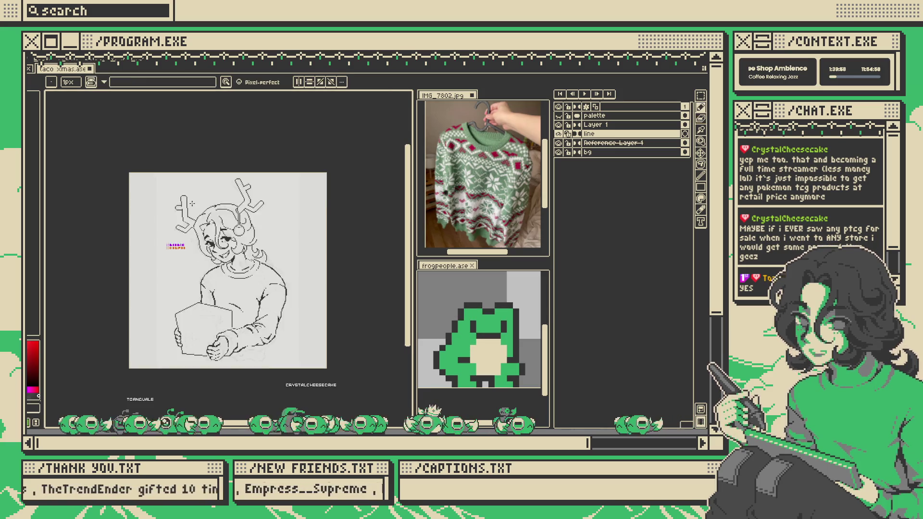
scroll(200, 212, up, 2)
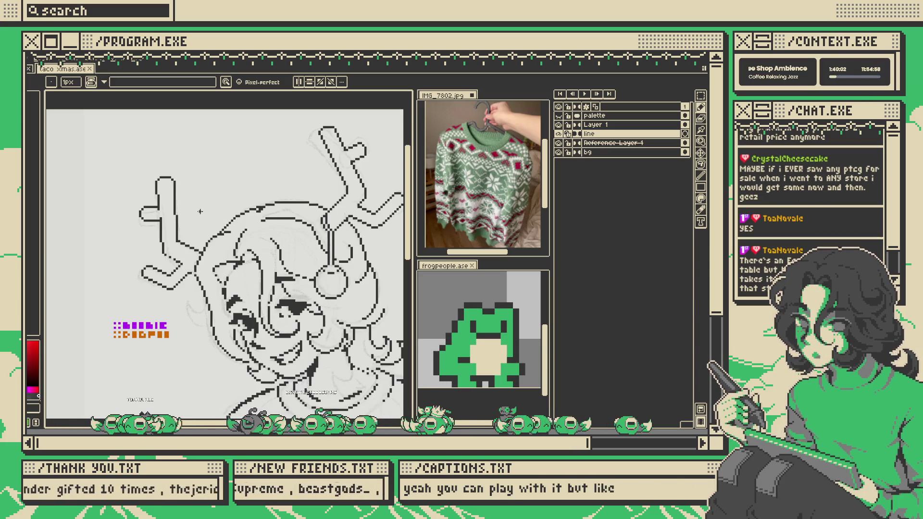
key(b)
scroll(192, 207, up, 3)
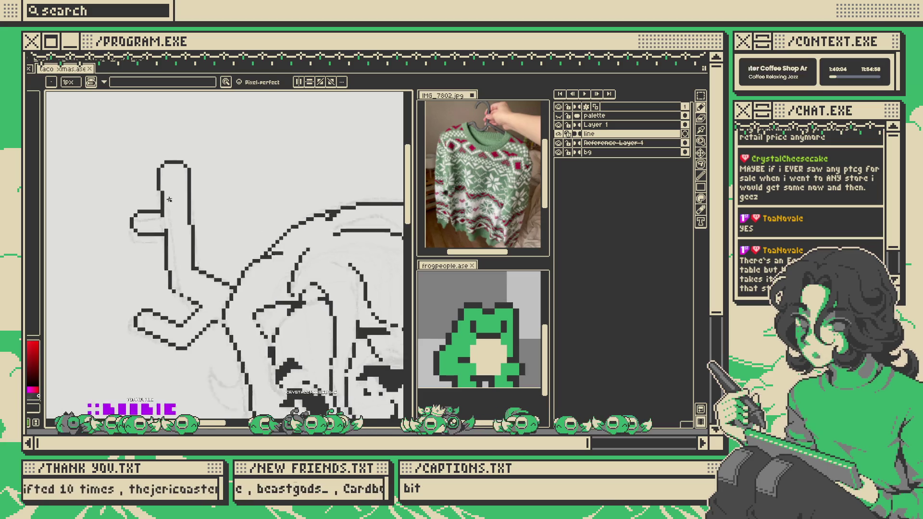
mouse_move(162, 198)
mouse_down()
mouse_move(164, 212)
mouse_move(157, 189)
mouse_up()
key(ctrl+z)
key(b)
key(b)
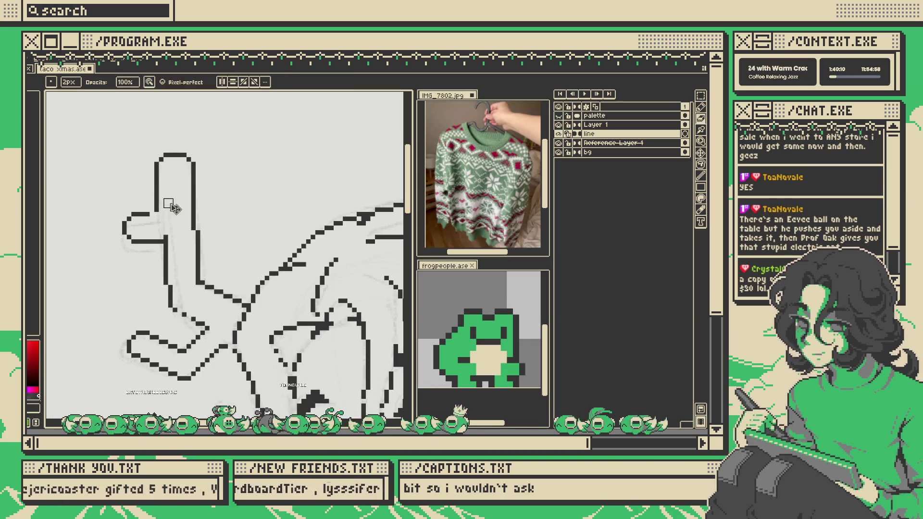
scroll(197, 199, down, 3)
scroll(197, 198, up, 1)
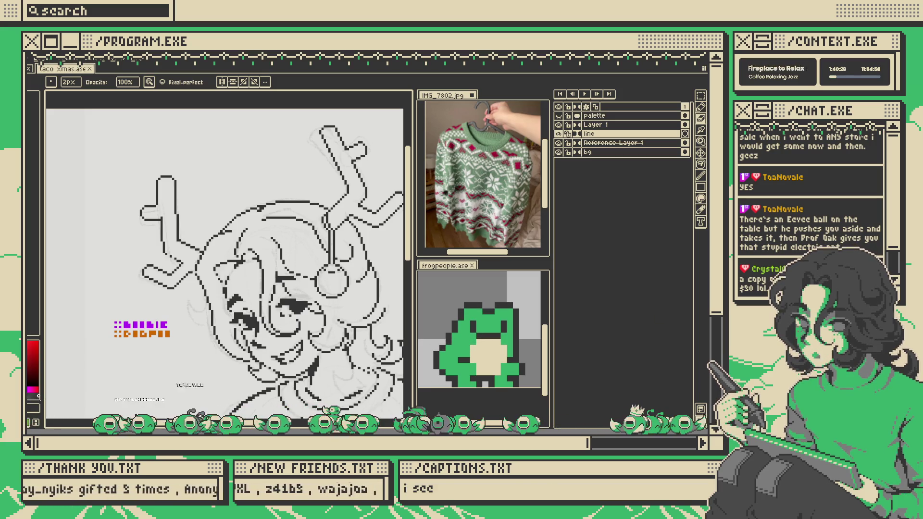
- Zoom out, mirror the drawing horizontally, and zoom back in on the head
key(minus)
key(minus)
key(minus)
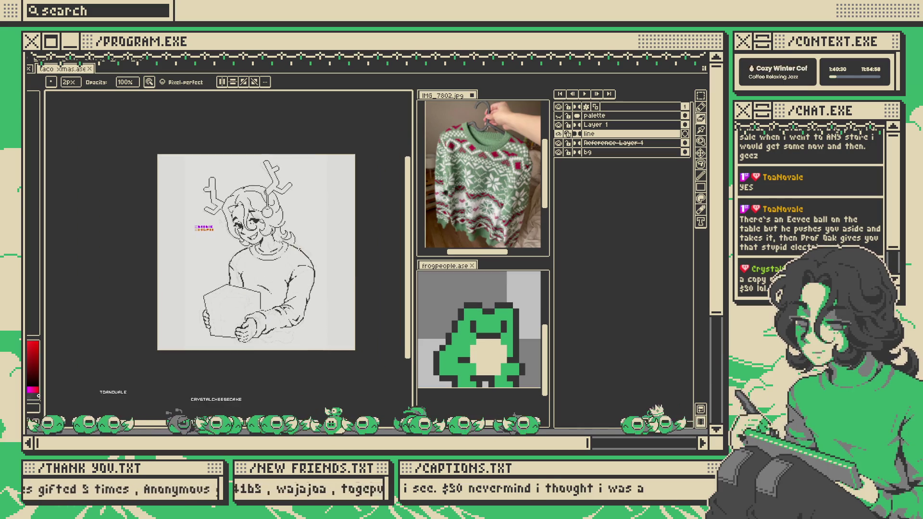
key(shift+h)
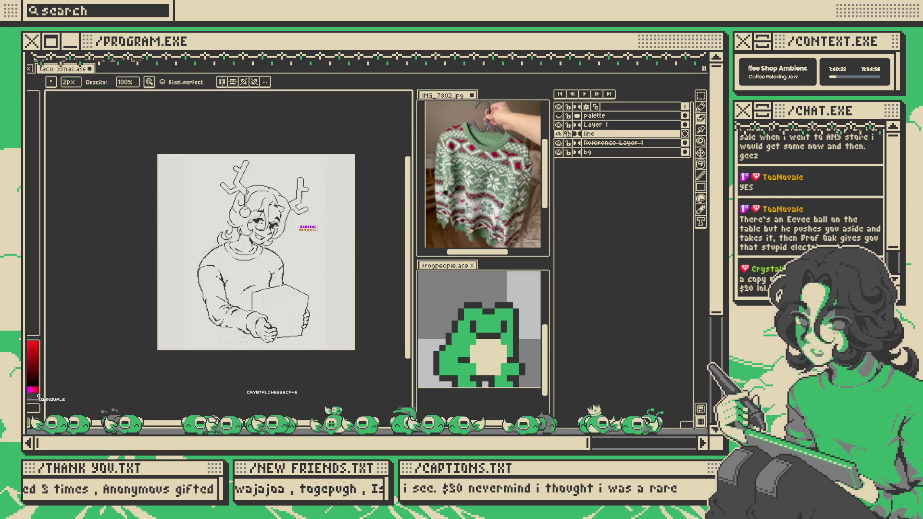
key(plus)
key(plus)
key(plus)
key(plus)
key(plus)
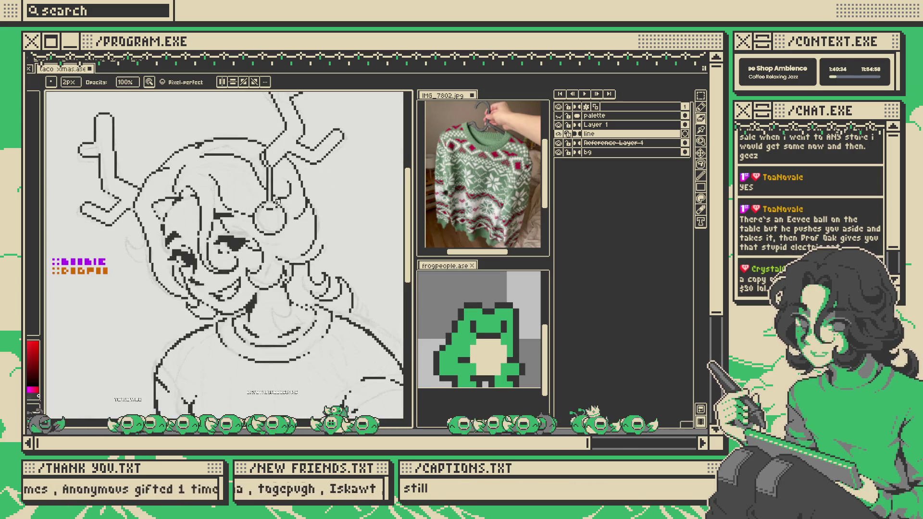
- Erase a stray column of dark pixels by the ear and check the whole figure
click(138, 230)
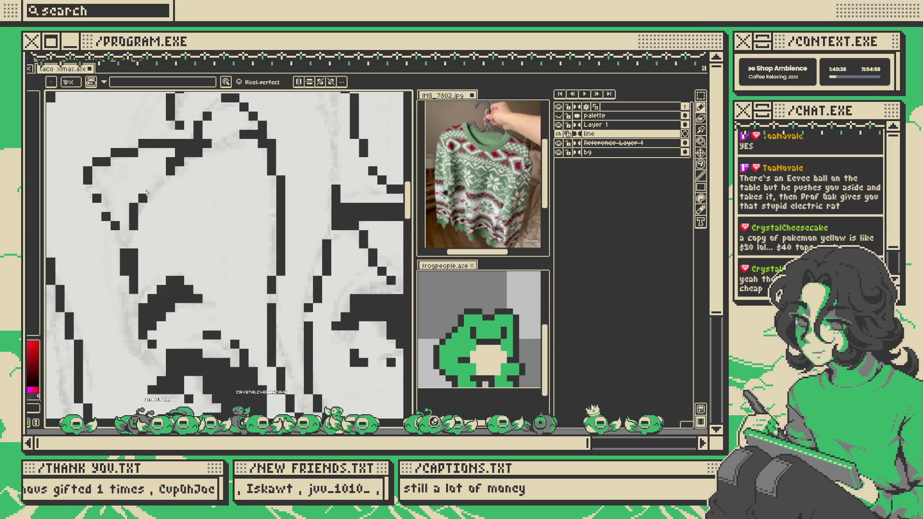
key(minus)
key(minus)
key(minus)
key(plus)
key(plus)
key(plus)
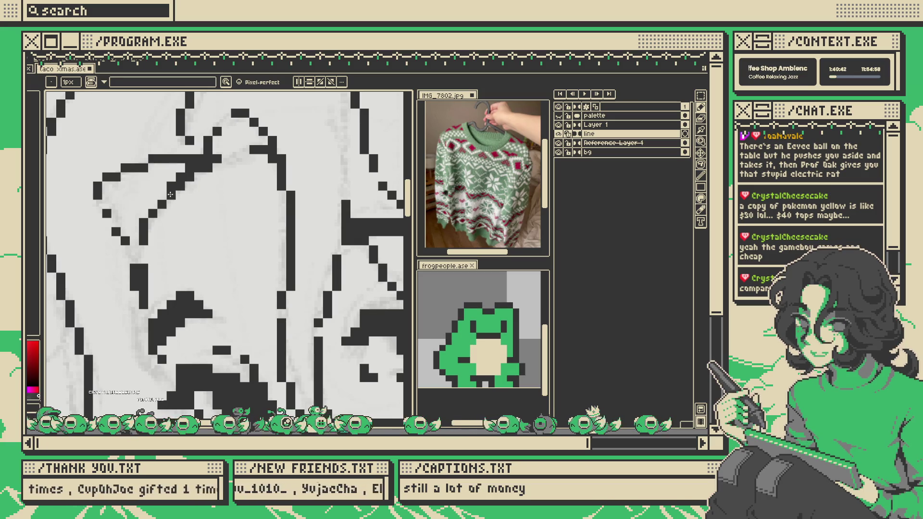
key(v)
key(e)
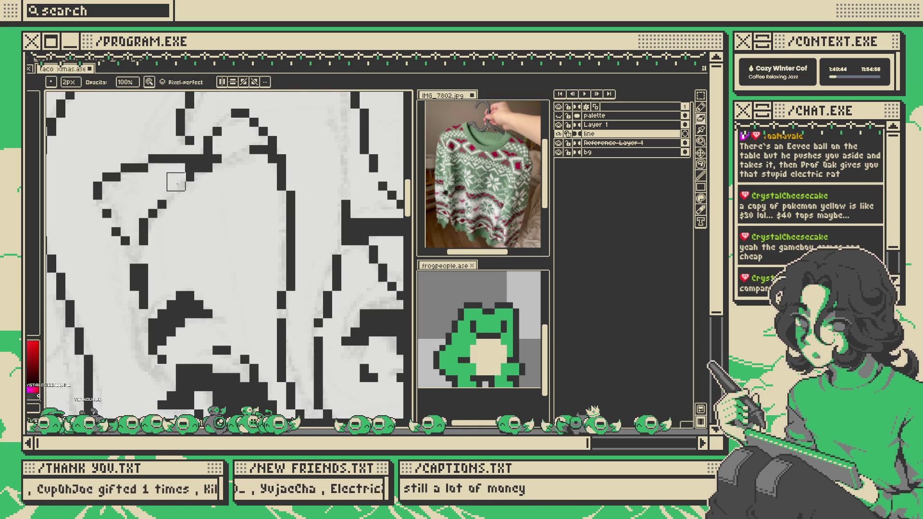
key(b)
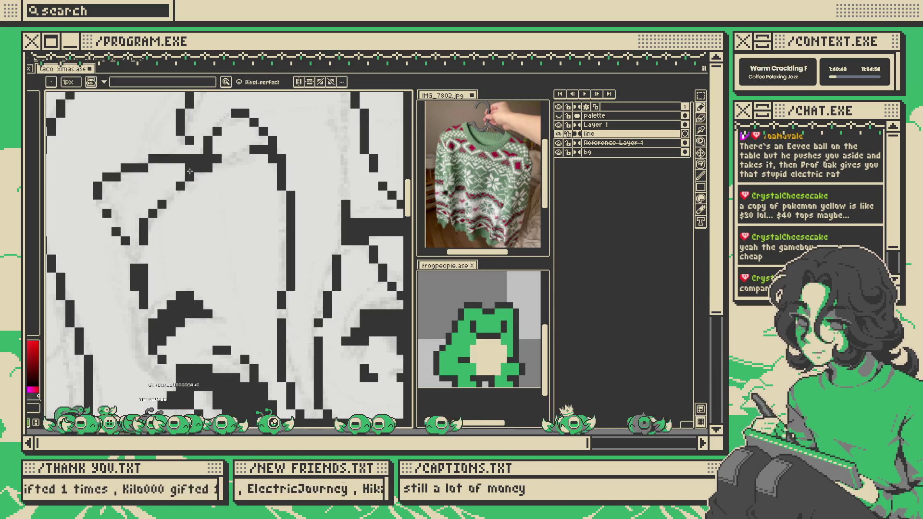
- Mirror the drawing horizontally to recheck proportions, then flip it back to the original orientation
scroll(250, 166, down, 1)
scroll(262, 177, down, 1)
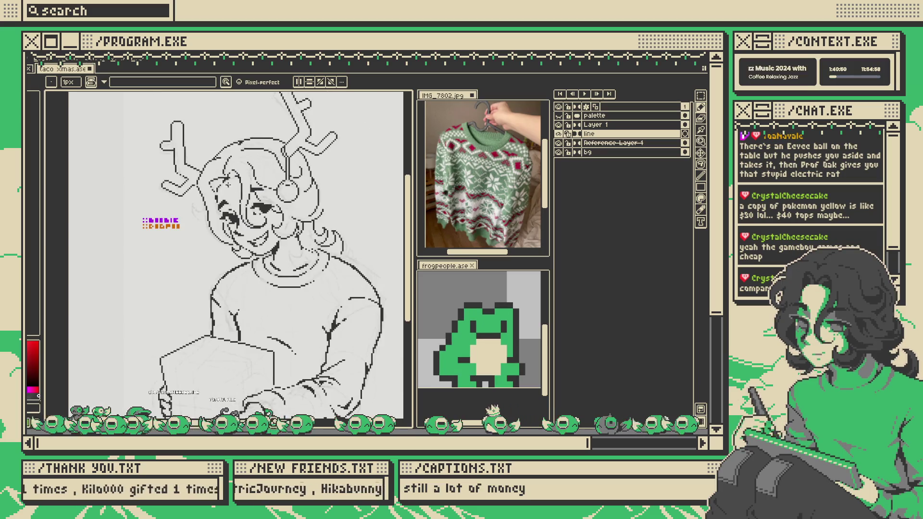
scroll(235, 178, up, 3)
scroll(235, 178, down, 3)
key(v)
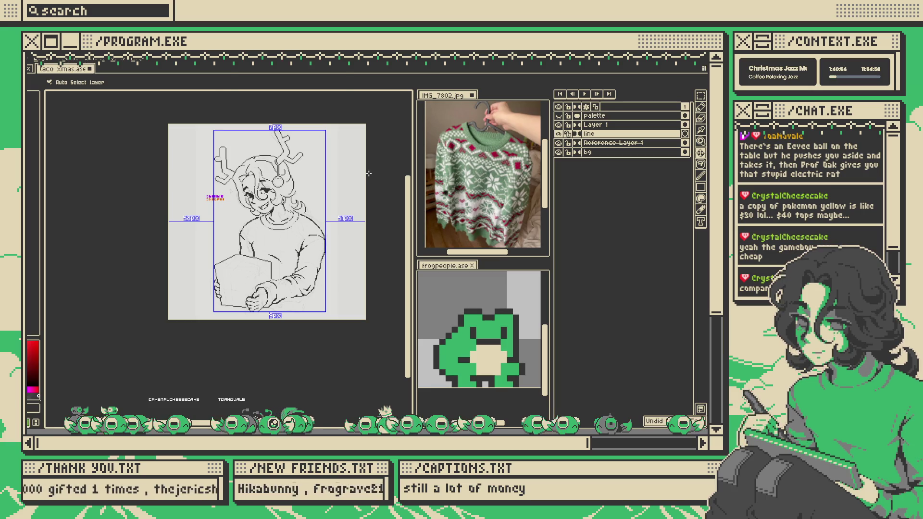
key(b)
scroll(260, 158, up, 3)
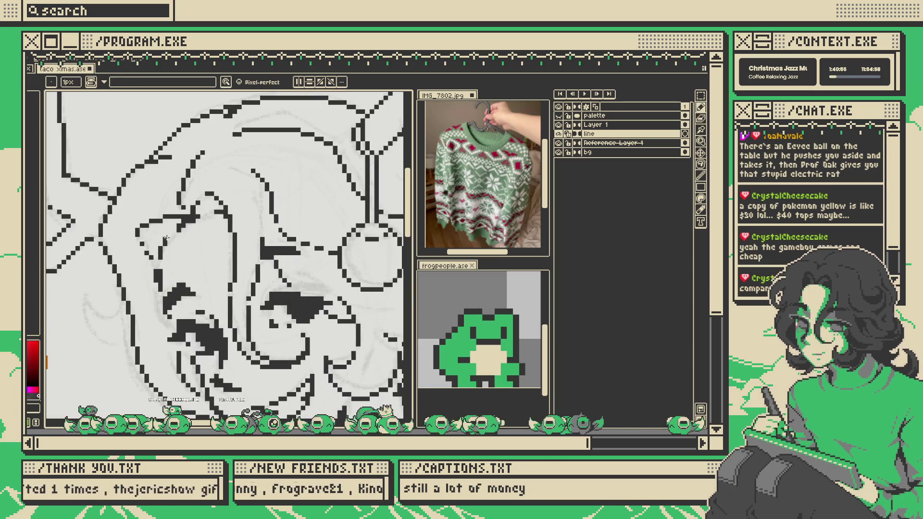
scroll(170, 234, down, 3)
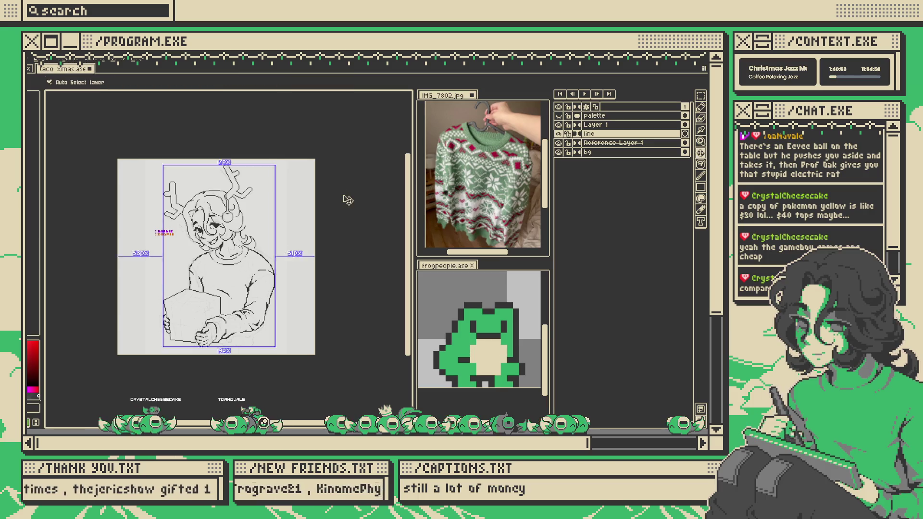
key(shift+h)
scroll(286, 218, up, 2)
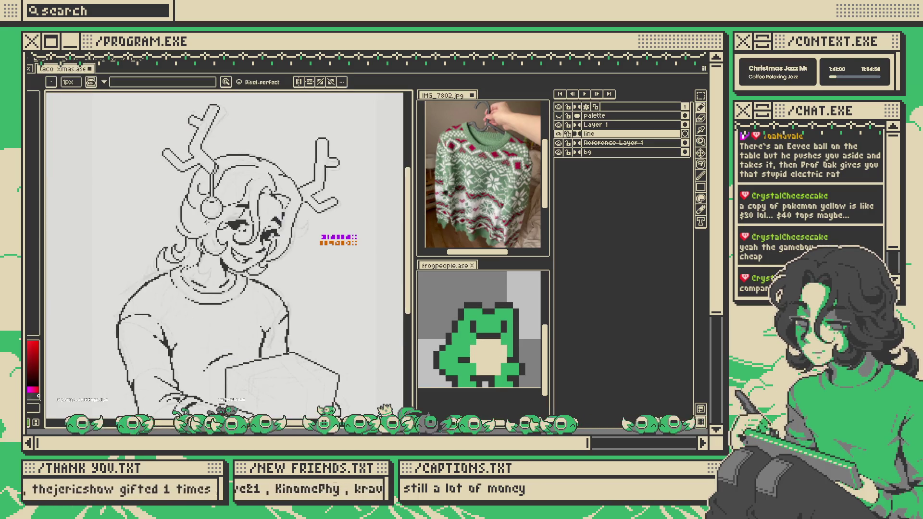
scroll(286, 218, down, 2)
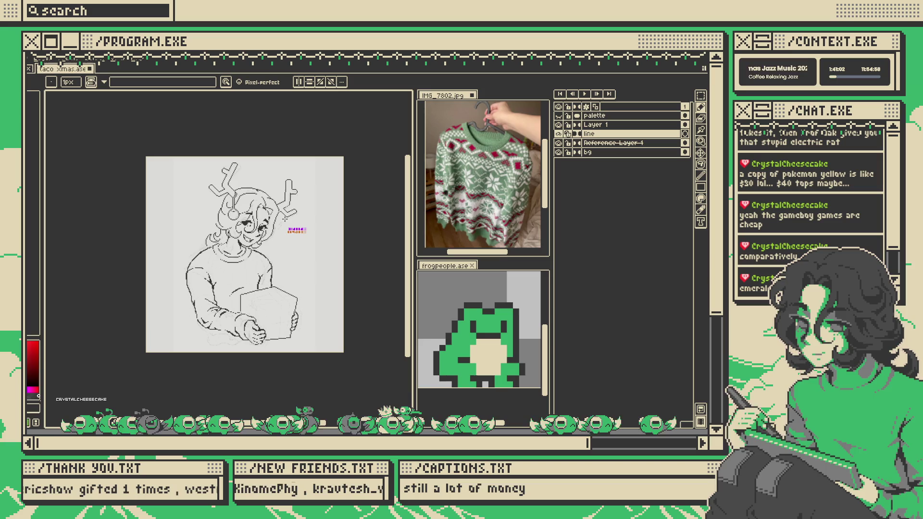
key(shift+h)
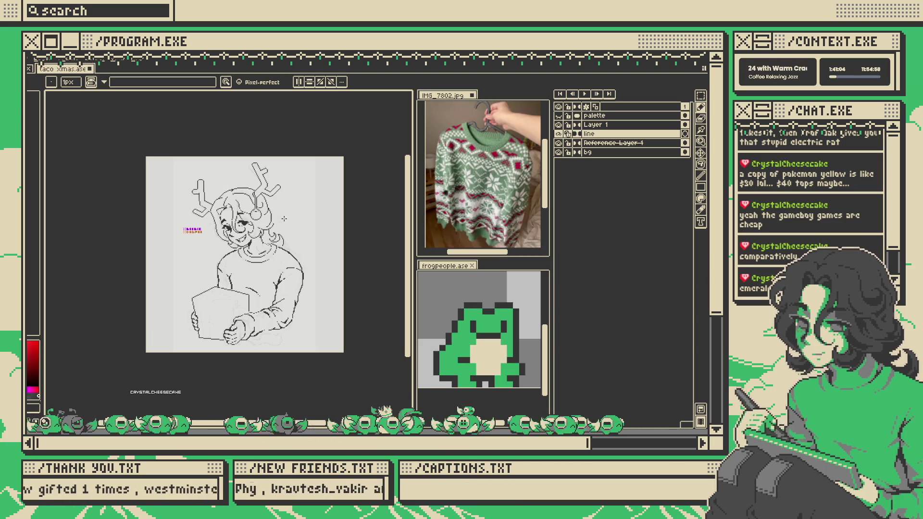
- Return to the 1px pencil and bring up the list of palette presets
scroll(246, 227, up, 5)
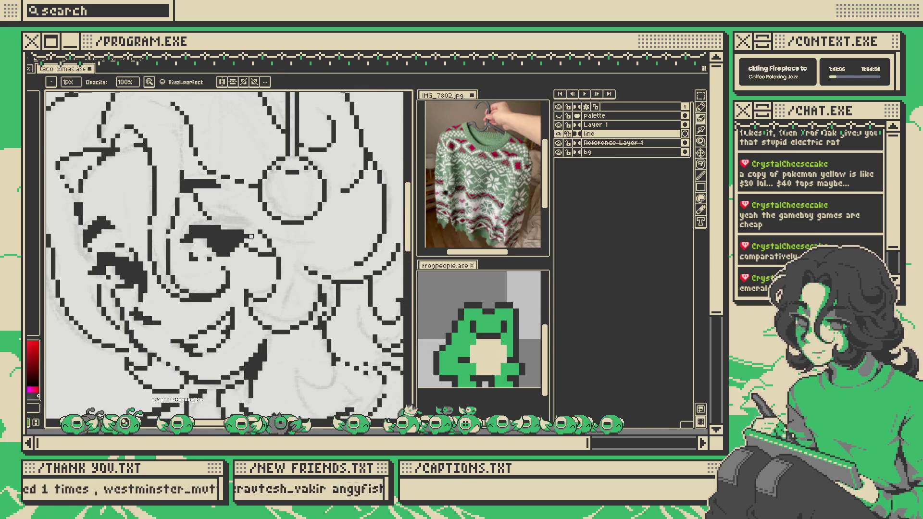
scroll(243, 230, up, 2)
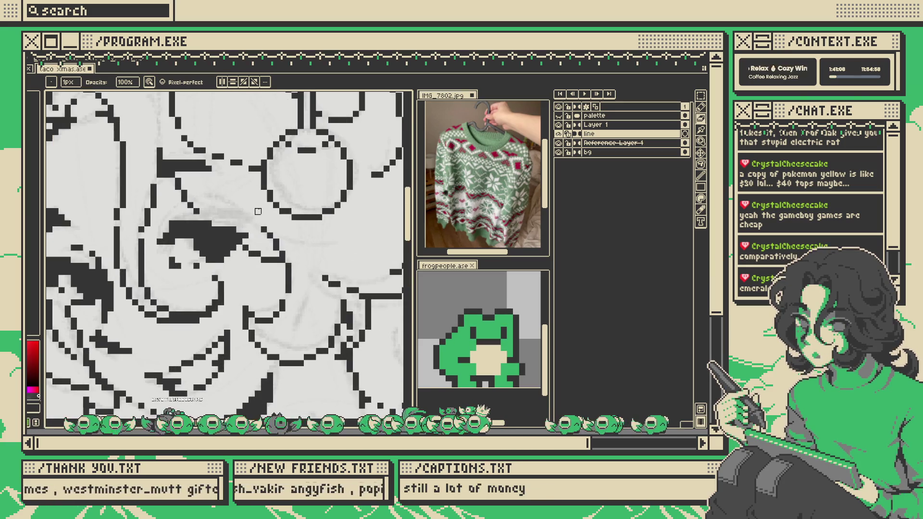
scroll(257, 209, down, 6)
scroll(264, 214, up, 3)
key(v)
key(b)
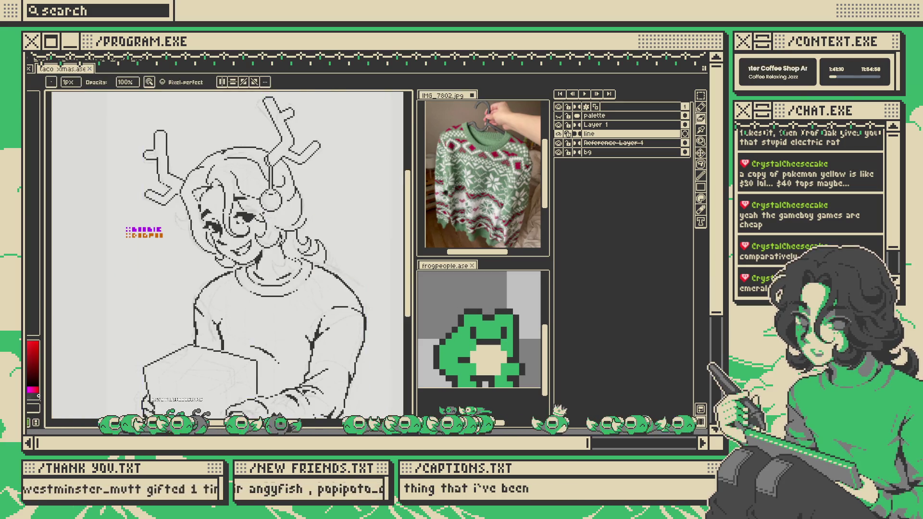
scroll(269, 218, up, 3)
scroll(267, 219, down, 2)
scroll(265, 220, up, 2)
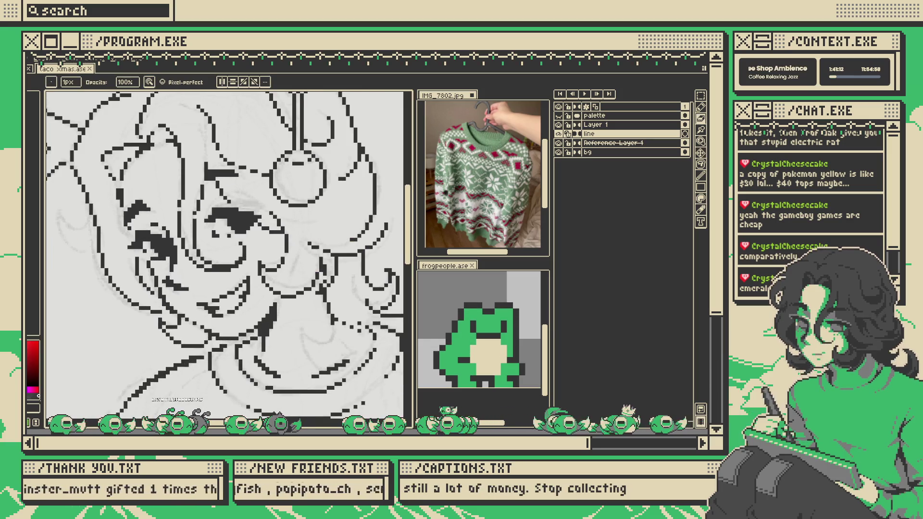
click(32, 94)
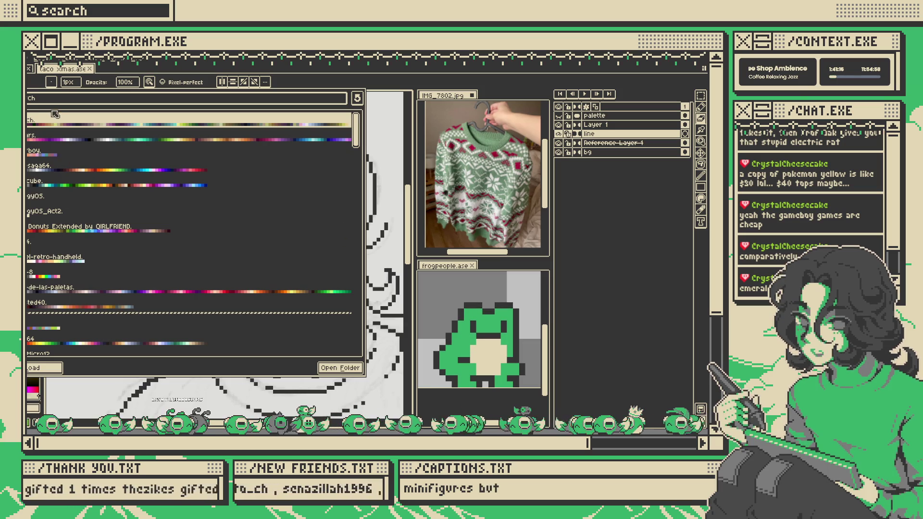
- Search the presets for 'xmas' and load the Christmas palette
text(xmas)
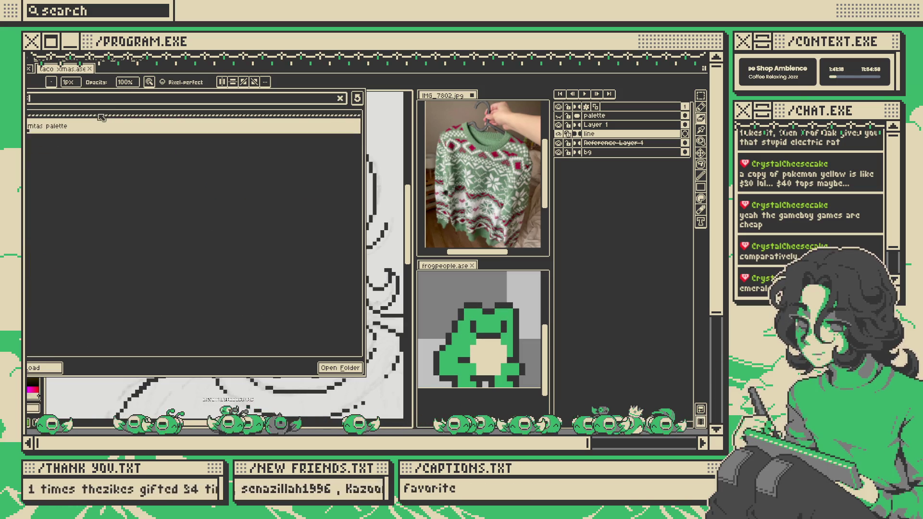
double_click(75, 136)
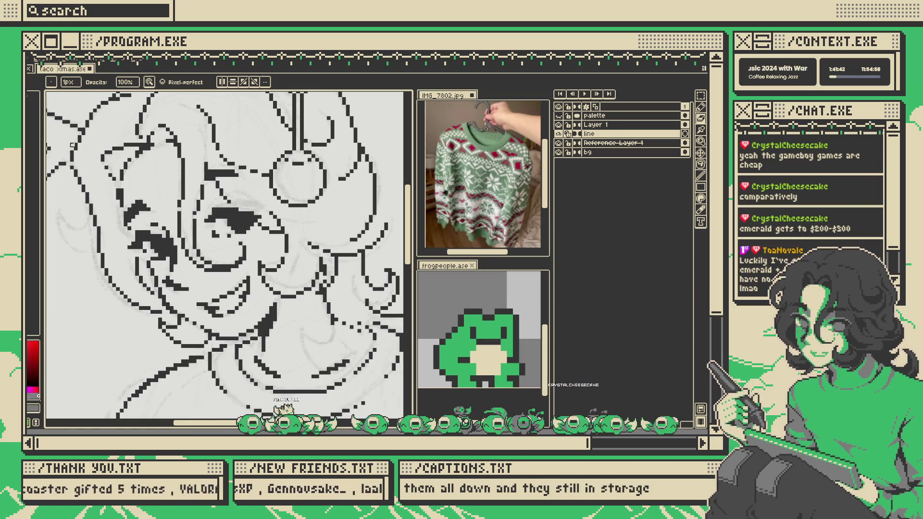
scroll(244, 206, down, 4)
scroll(321, 235, down, 3)
scroll(321, 235, up, 2)
scroll(321, 235, down, 3)
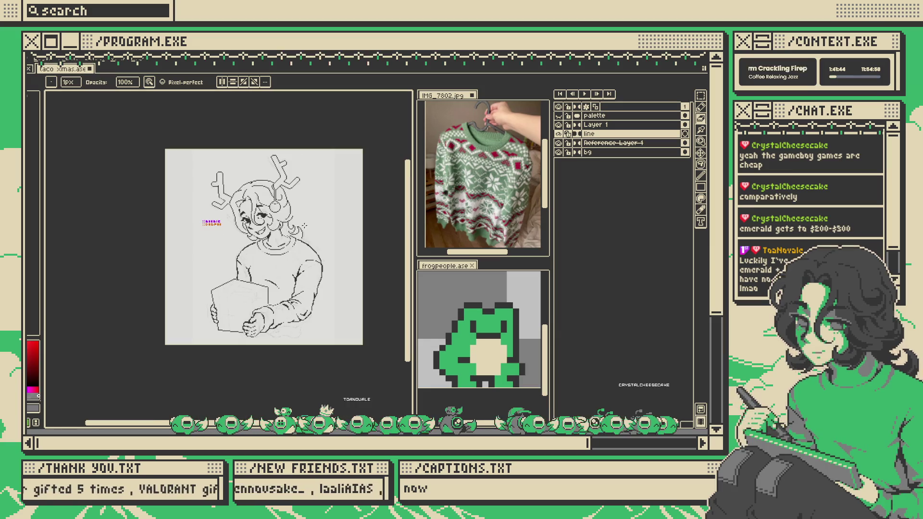
key(v)
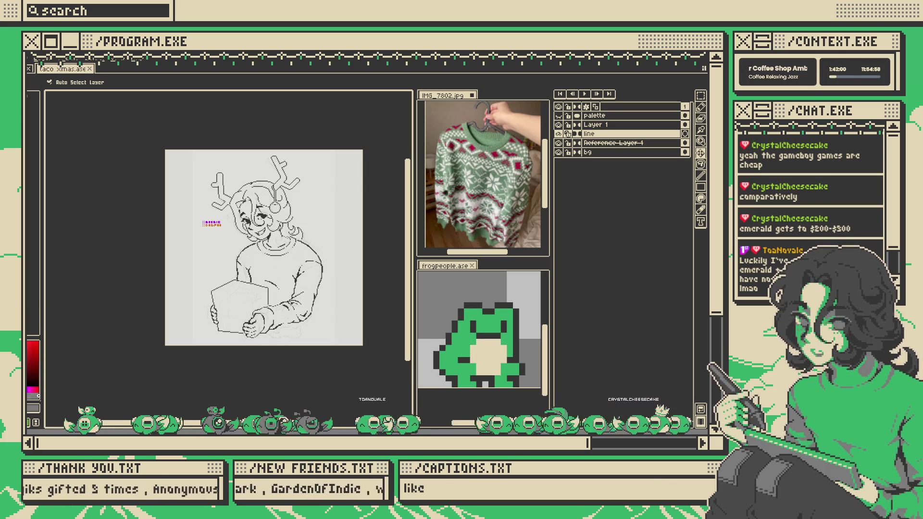
key(b)
scroll(271, 232, up, 1)
drag(271, 232, 288, 219)
key(b)
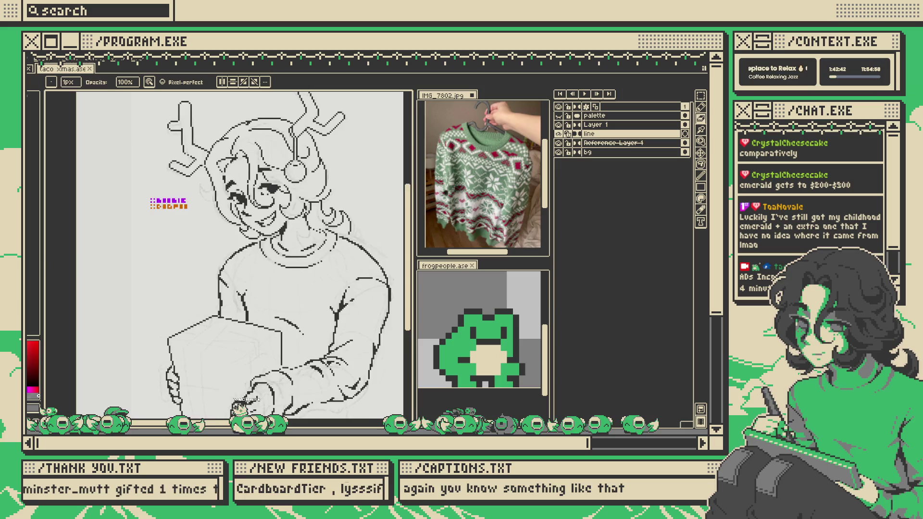
- Save the drawing
scroll(291, 173, up, 1)
scroll(290, 173, down, 2)
scroll(290, 173, up, 2)
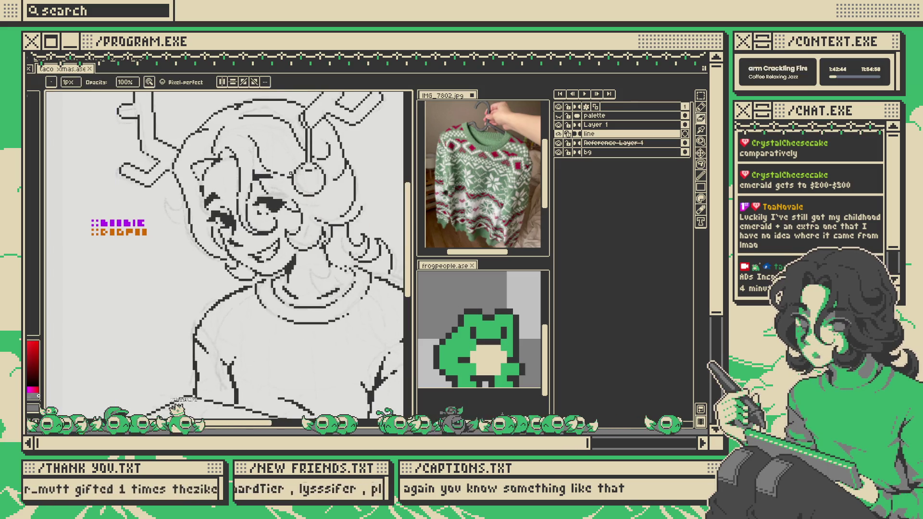
scroll(269, 150, up, 1)
scroll(177, 127, up, 1)
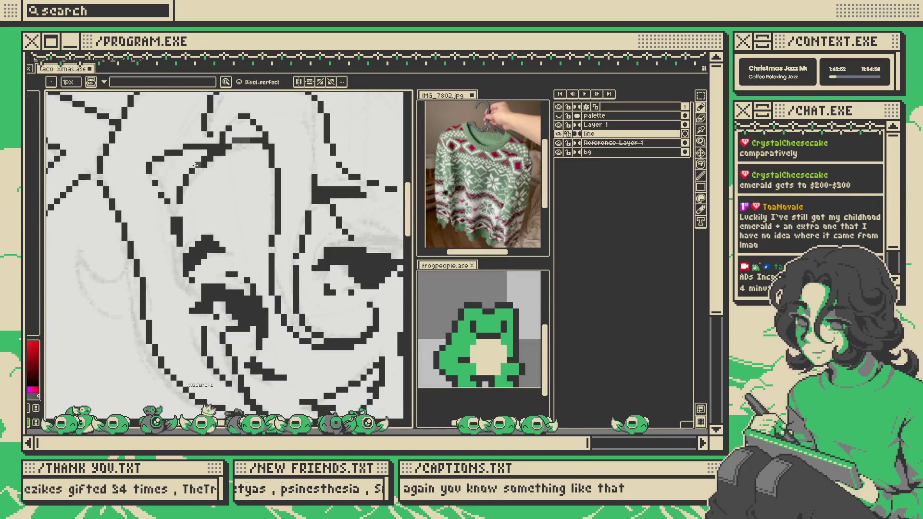
key(ctrl+s)
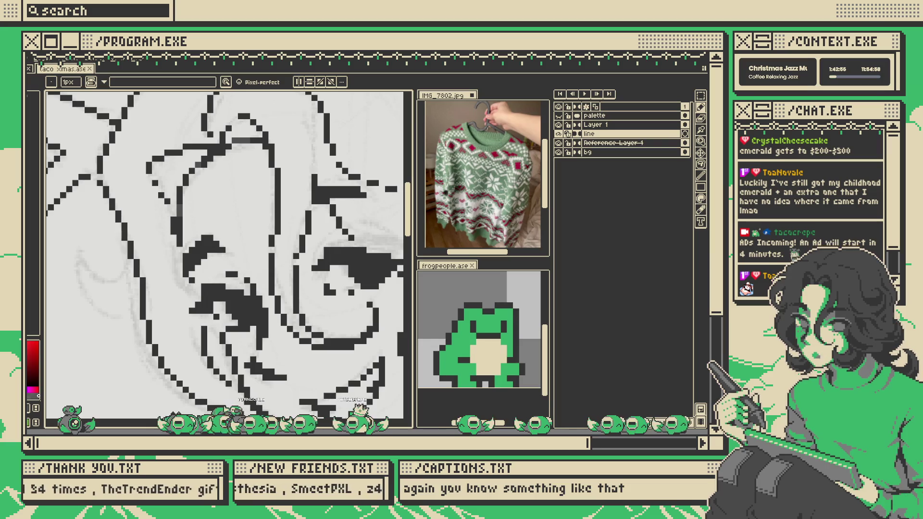
- Add dark pixels to the line near the eye, then undo that stroke
scroll(216, 251, down, 2)
scroll(217, 250, up, 2)
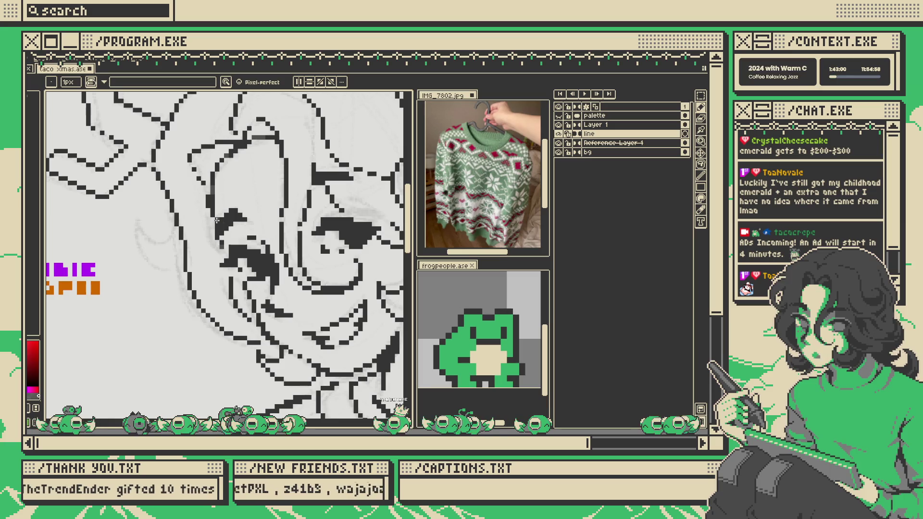
mouse_move(222, 254)
mouse_down()
mouse_move(212, 270)
mouse_move(228, 269)
mouse_up()
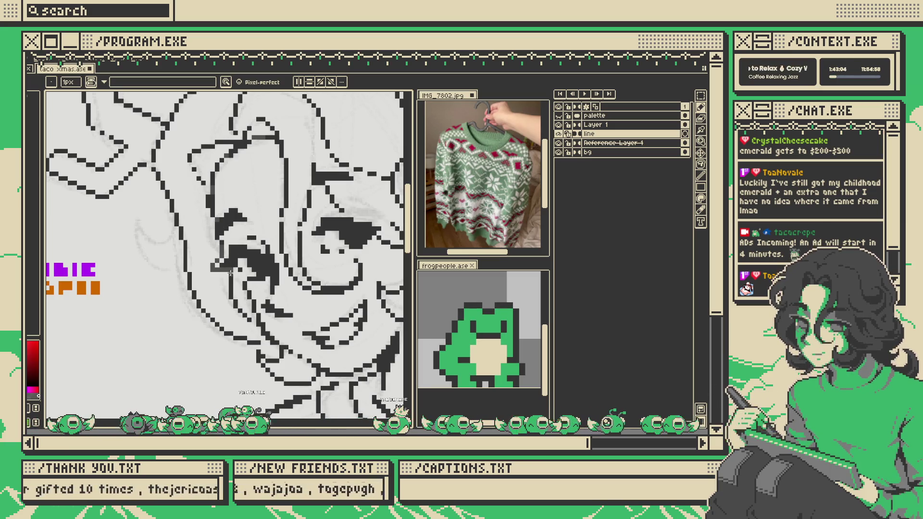
scroll(251, 298, down, 1)
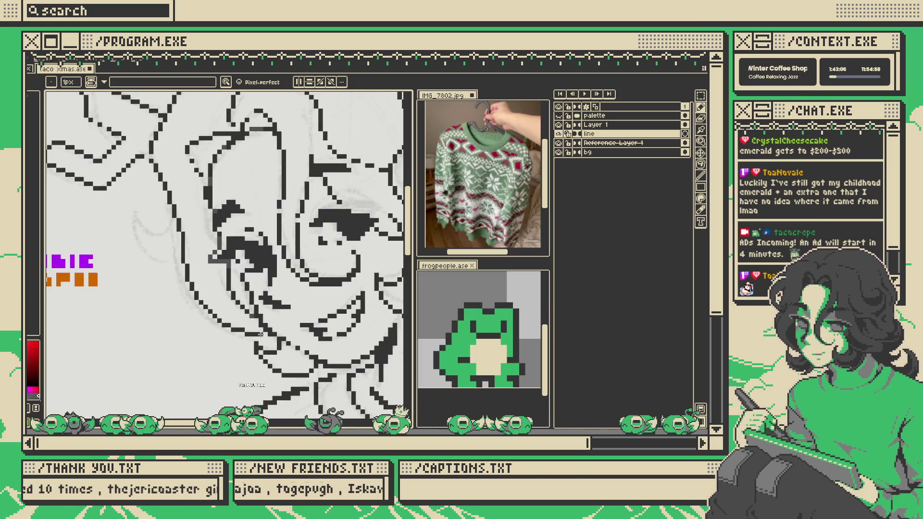
scroll(231, 217, down, 1)
scroll(218, 171, up, 1)
scroll(228, 152, up, 1)
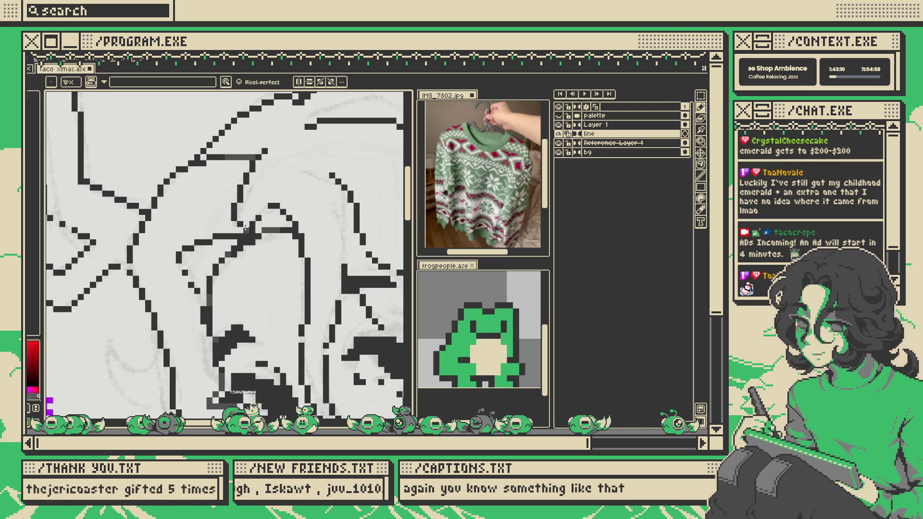
key(ctrl+z)
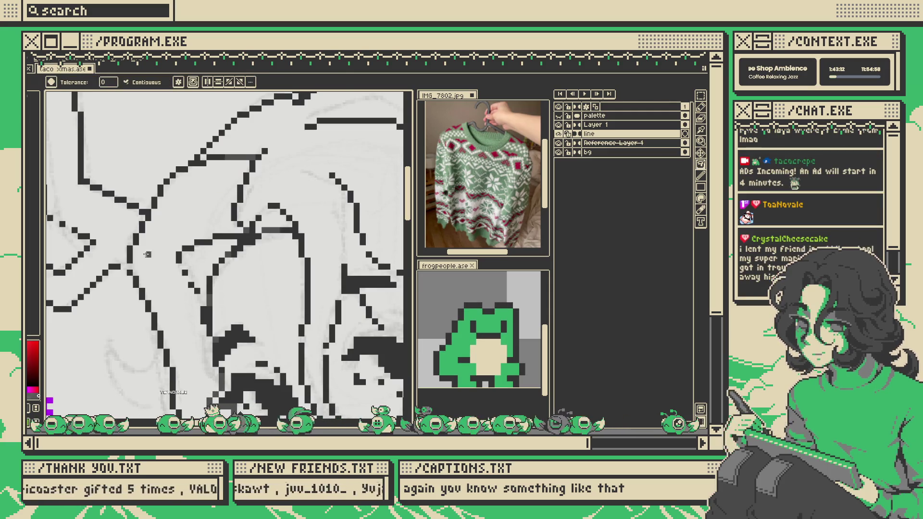
- Fill the hair patch beside the cheek with dark grey using the Paint Bucket
scroll(154, 151, down, 3)
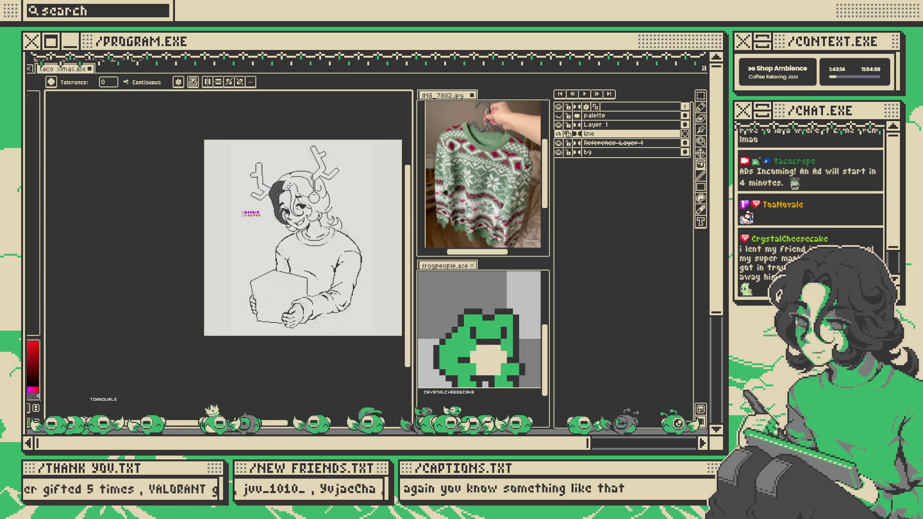
scroll(281, 223, up, 2)
scroll(281, 224, up, 1)
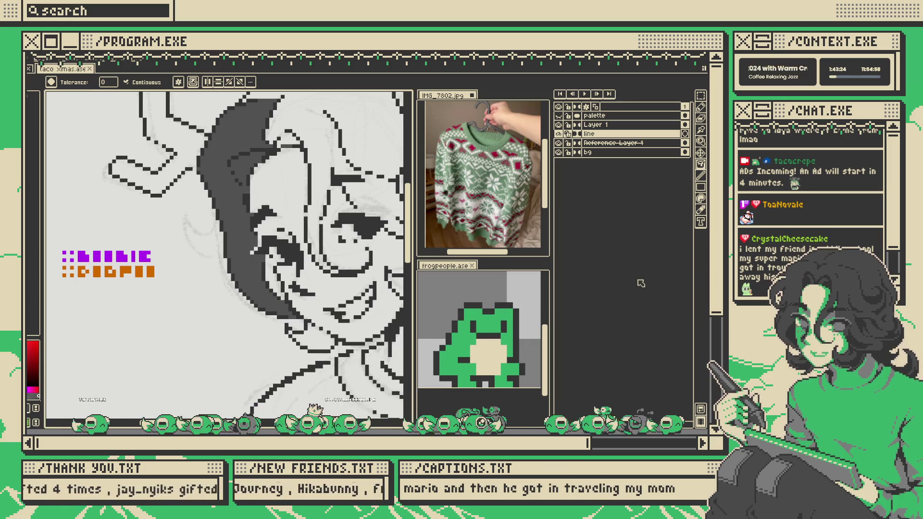
scroll(294, 223, down, 2)
scroll(288, 245, up, 4)
scroll(289, 248, down, 2)
scroll(270, 270, up, 5)
key(b)
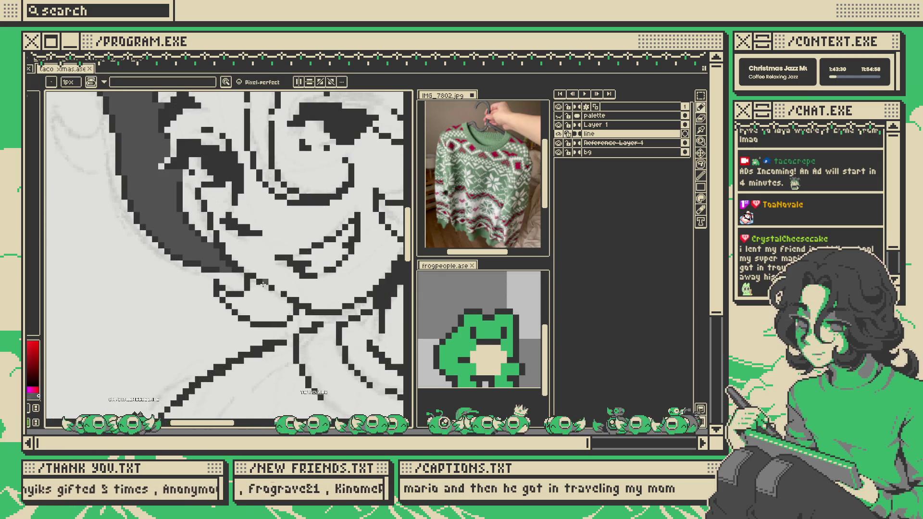
key(g)
click(233, 293)
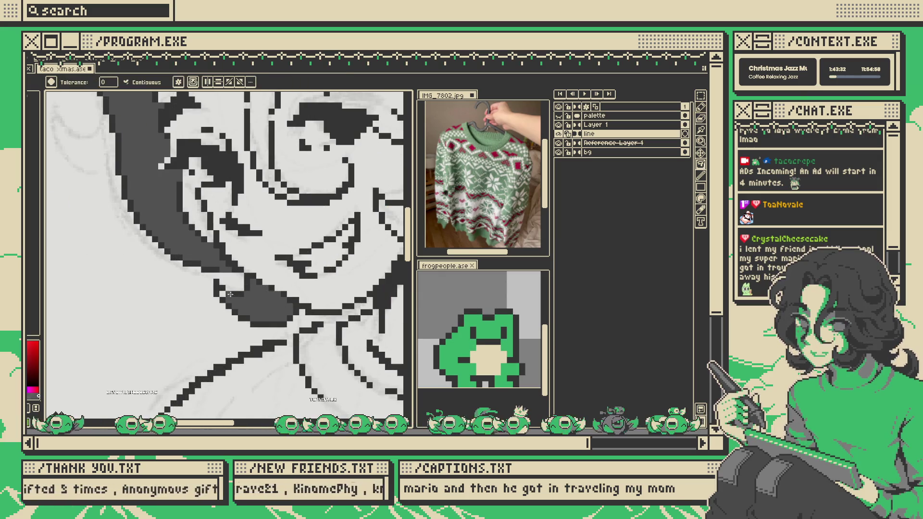
- Place five black pixels to extend the hair outline
scroll(222, 293, down, 4)
scroll(310, 265, up, 1)
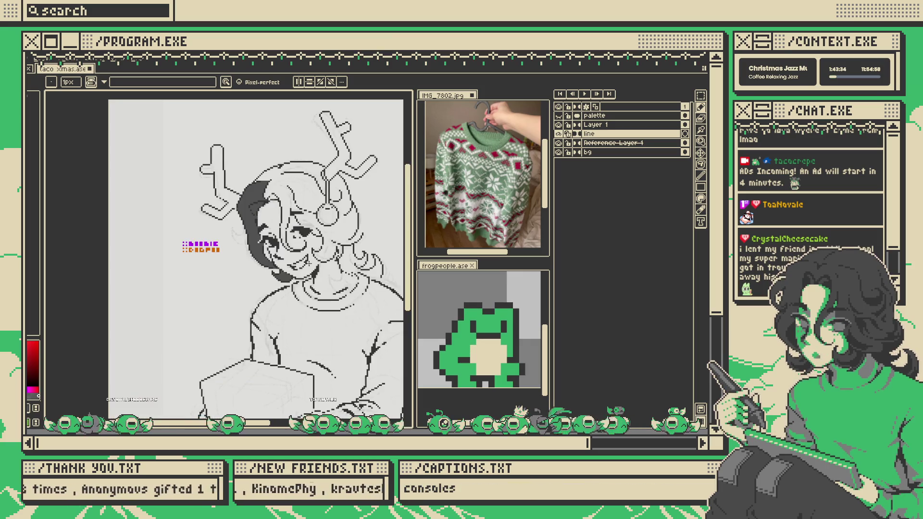
scroll(309, 264, up, 3)
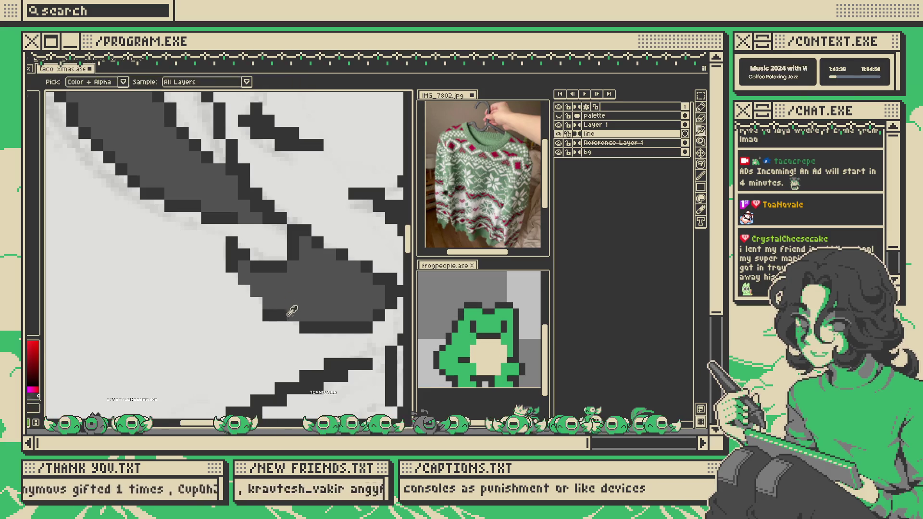
click(293, 327)
click(267, 307)
click(256, 303)
click(231, 290)
click(237, 278)
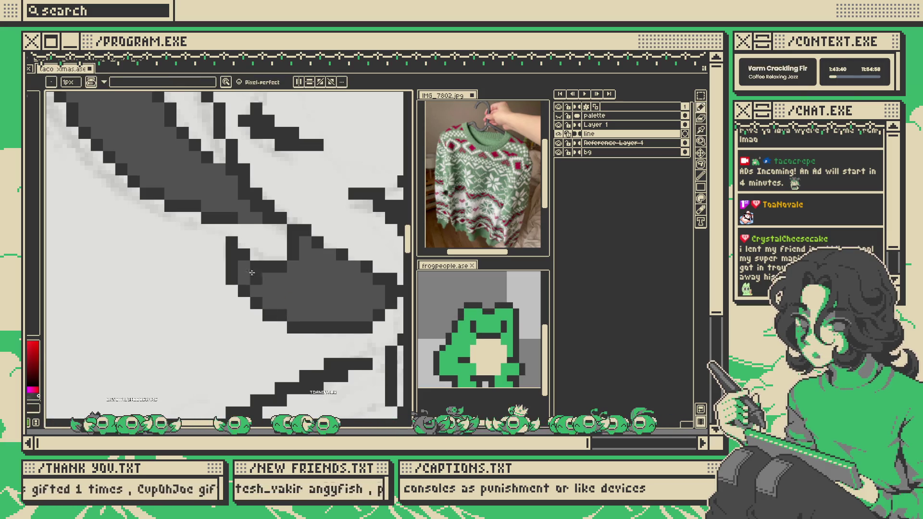
scroll(237, 278, down, 3)
- Pick the dark grey hair colour and fill the enclosed hair area with it
key(i)
scroll(234, 249, up, 4)
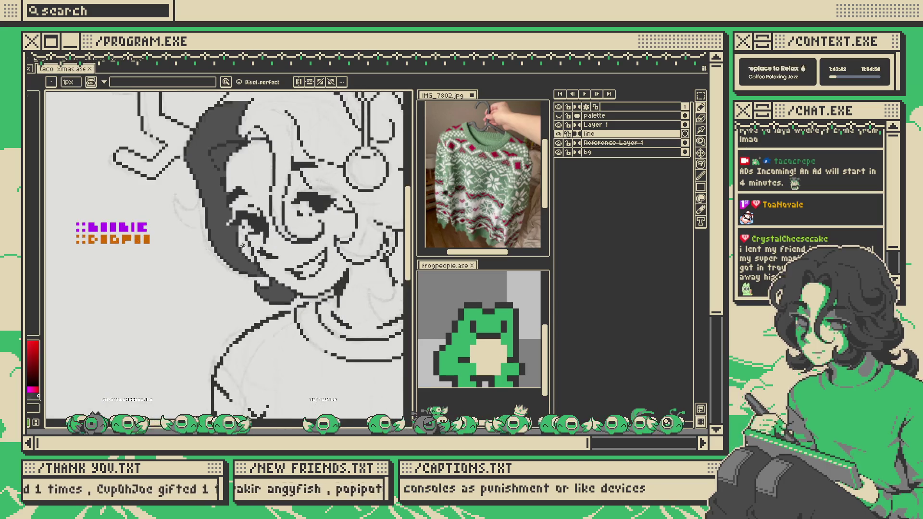
click(230, 253)
scroll(234, 249, up, 2)
key(g)
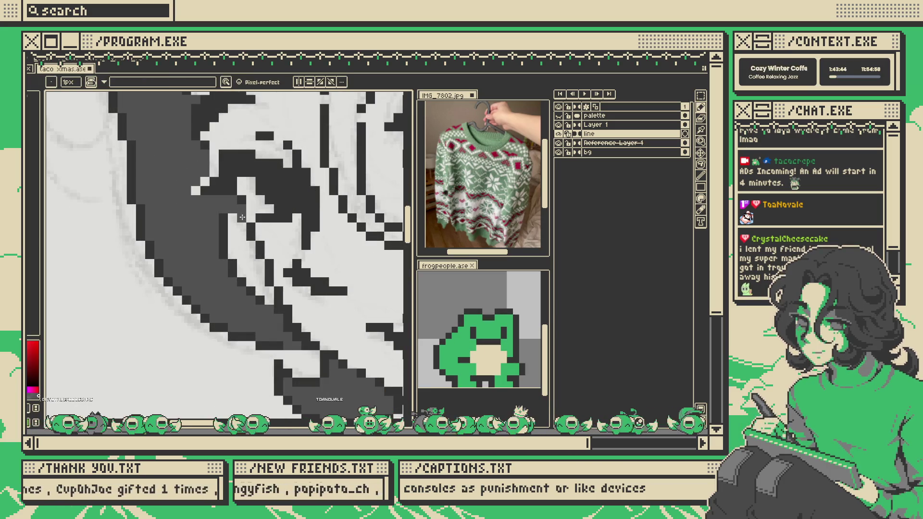
click(246, 230)
scroll(246, 230, down, 4)
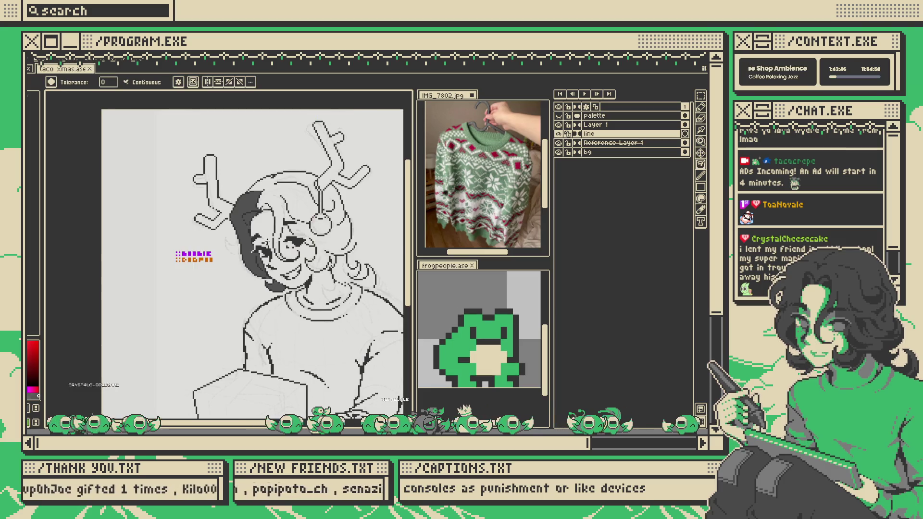
scroll(270, 247, up, 2)
scroll(271, 247, down, 3)
- Draw a dark pixel on the face, then bring up the line layer's options menu
key(b)
scroll(268, 266, up, 6)
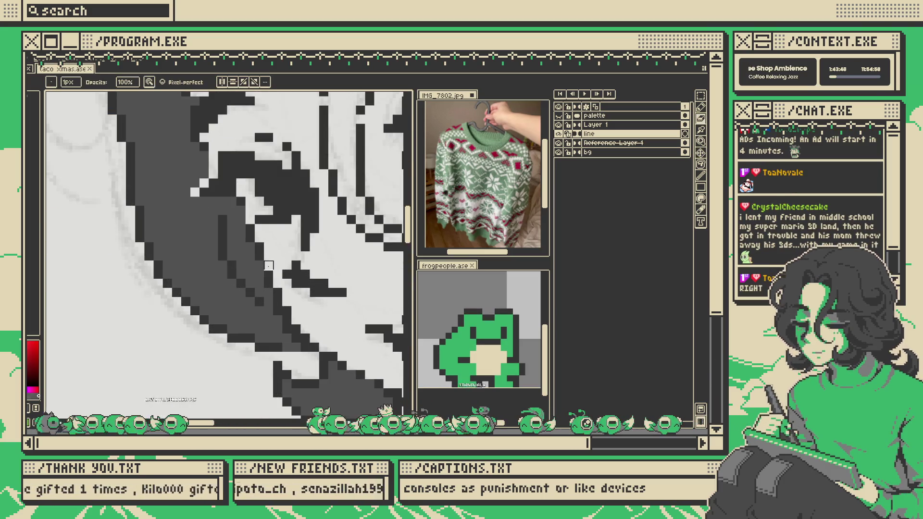
click(277, 293)
scroll(278, 293, down, 3)
scroll(265, 259, up, 3)
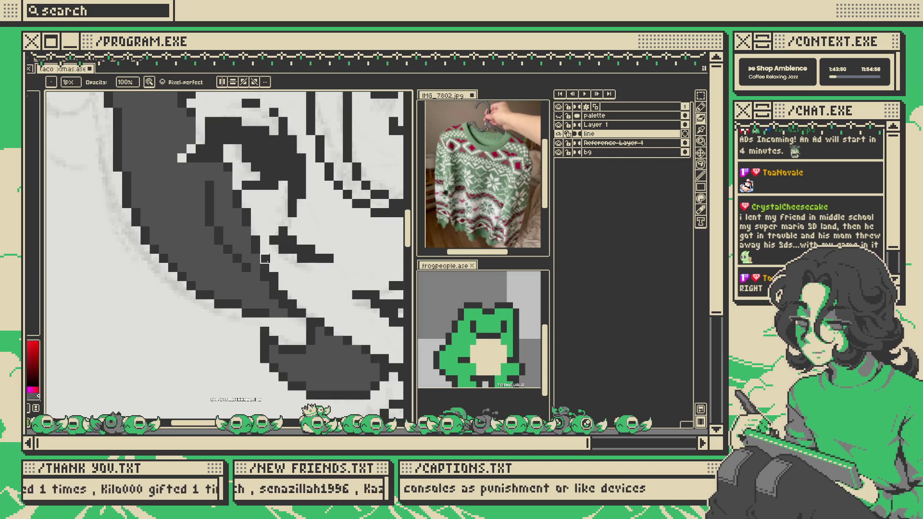
scroll(255, 240, down, 5)
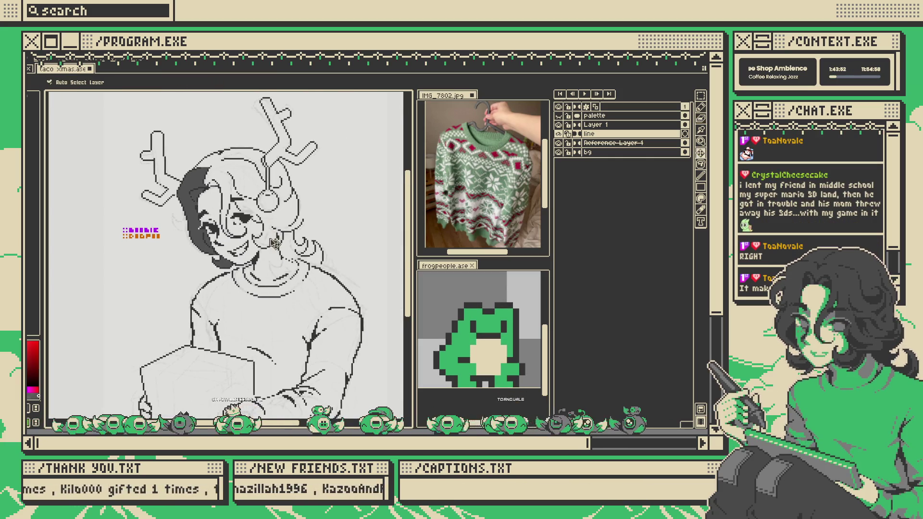
right_click(642, 134)
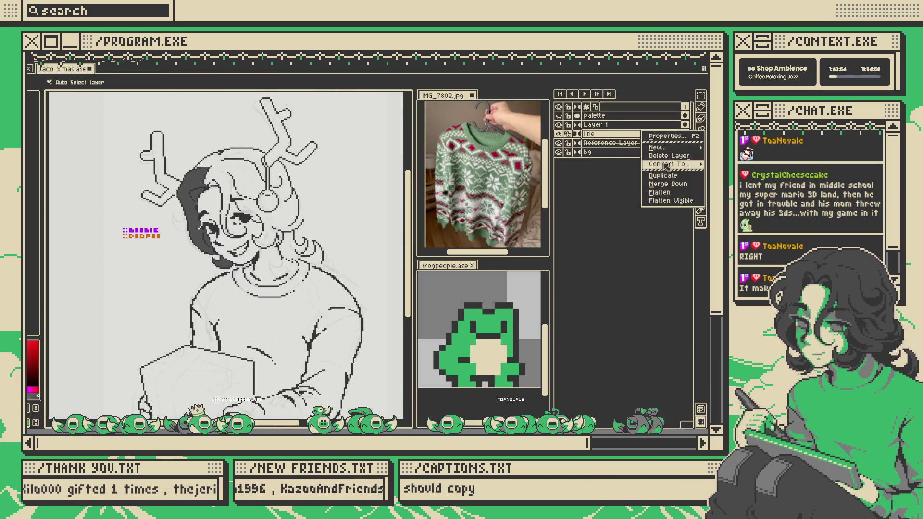
- Duplicate the line layer into 'line Copy' and save the file
click(664, 172)
scroll(331, 195, down, 3)
scroll(331, 196, up, 3)
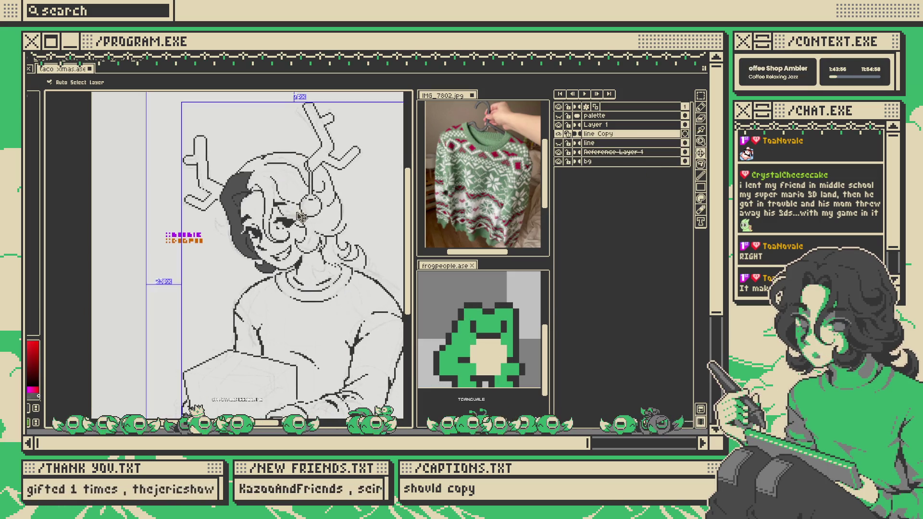
scroll(327, 207, down, 2)
scroll(327, 212, up, 2)
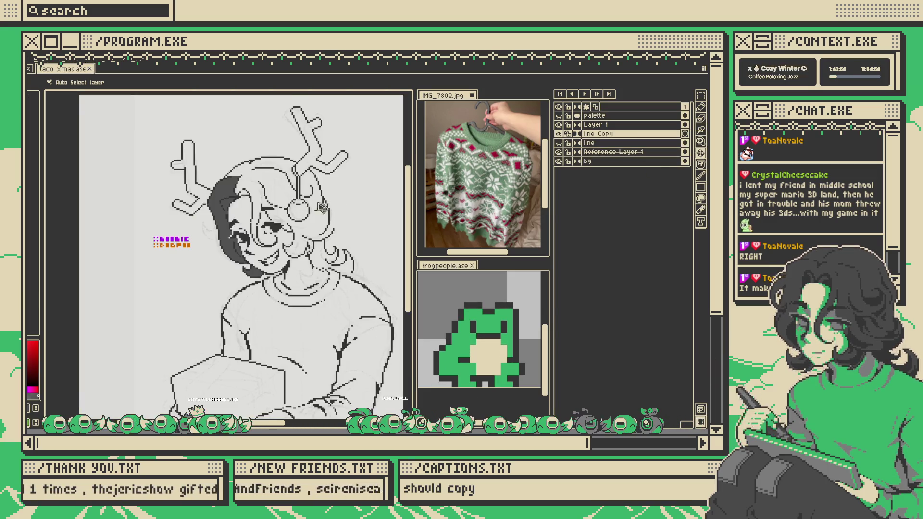
key(ctrl+s)
scroll(260, 178, up, 1)
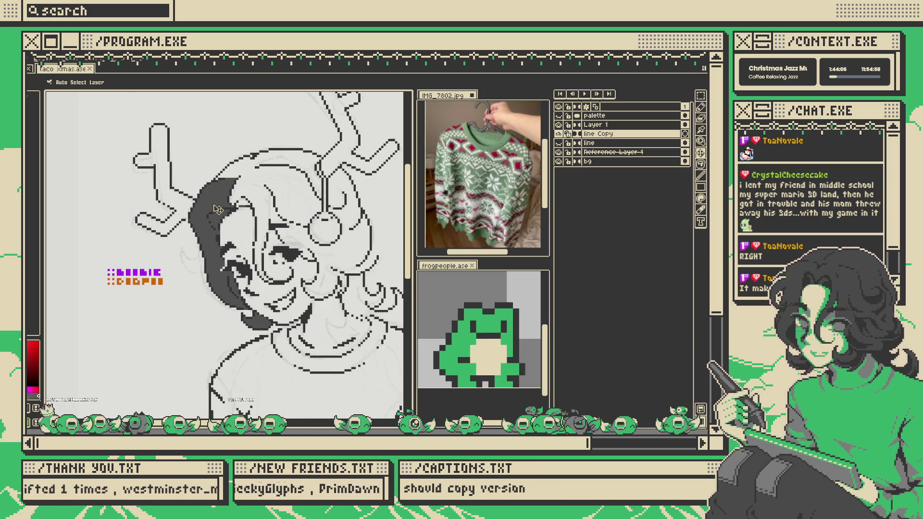
- Draw a short vertical pencil line near the ornament
scroll(217, 210, down, 1)
scroll(224, 204, up, 1)
scroll(222, 203, up, 1)
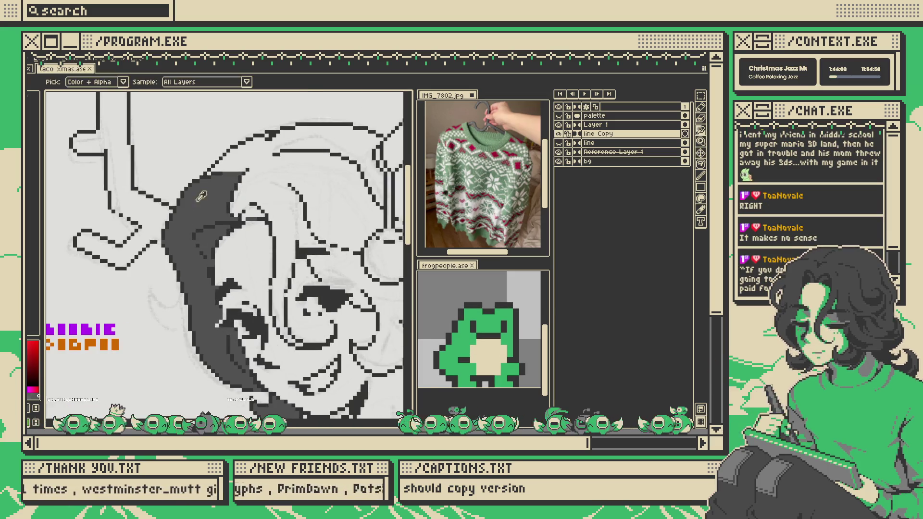
scroll(246, 241, up, 1)
scroll(250, 252, up, 2)
key(b)
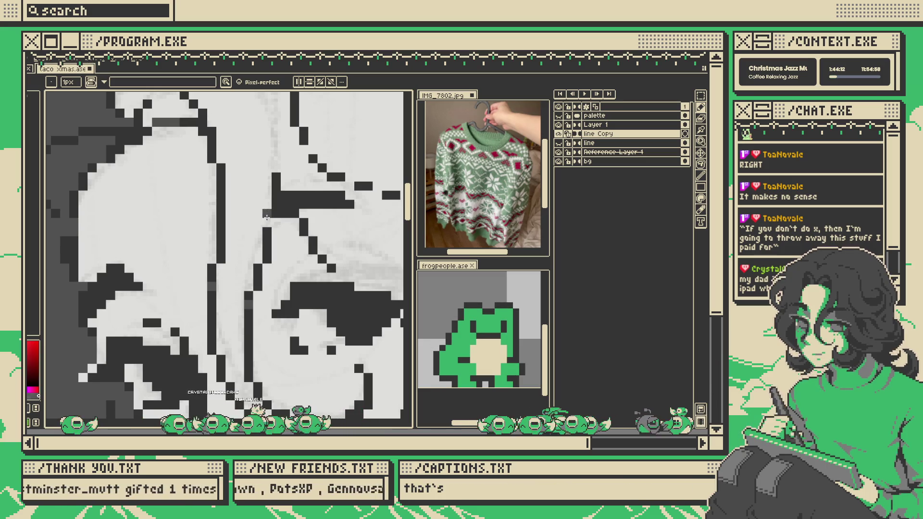
scroll(264, 217, down, 2)
scroll(301, 247, up, 2)
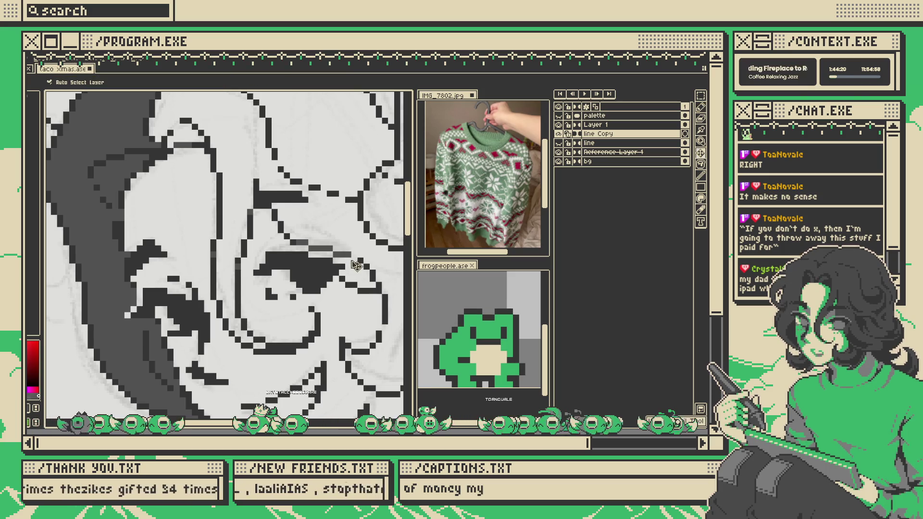
key(b)
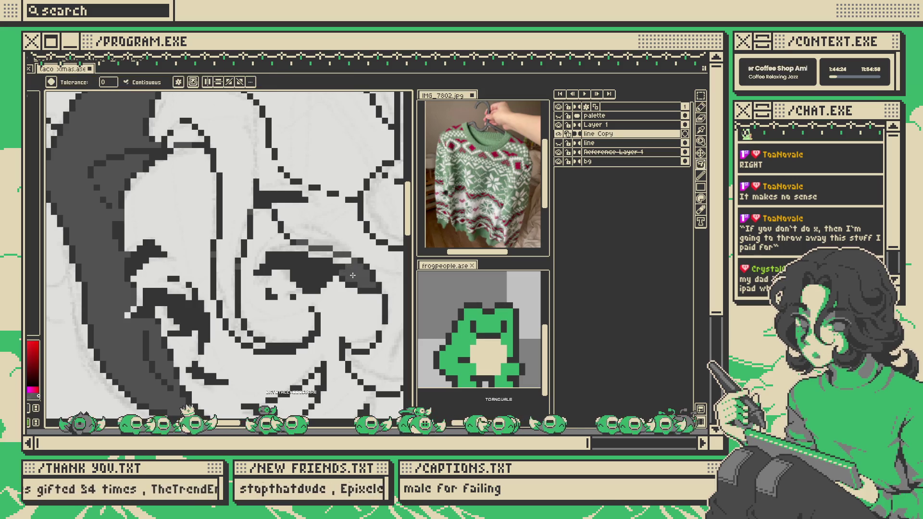
scroll(279, 230, down, 3)
scroll(280, 231, up, 3)
scroll(280, 233, down, 1)
scroll(288, 230, up, 1)
scroll(307, 291, up, 1)
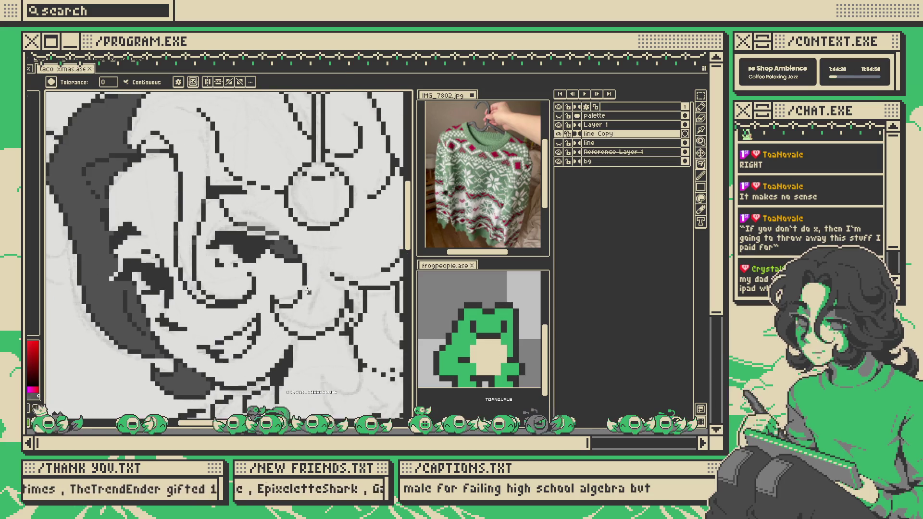
scroll(305, 287, down, 2)
scroll(306, 269, up, 2)
scroll(306, 254, down, 1)
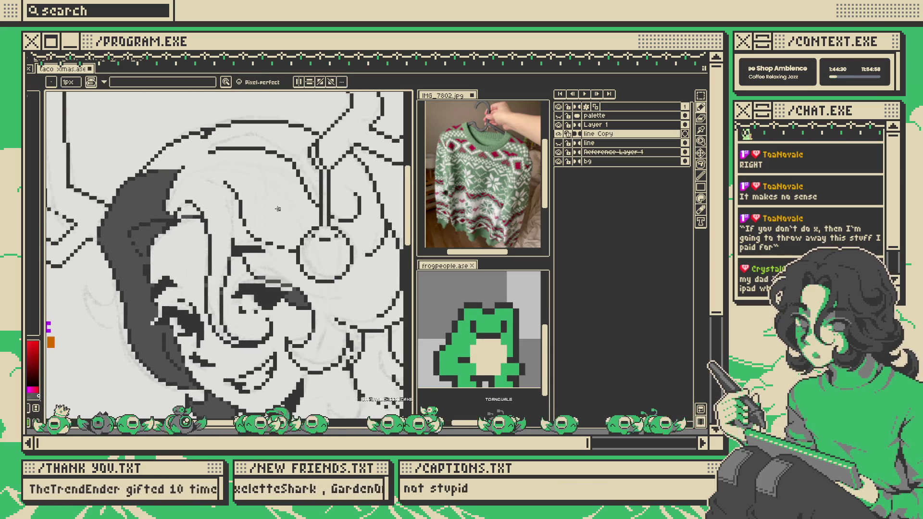
scroll(307, 243, down, 1)
scroll(308, 245, up, 3)
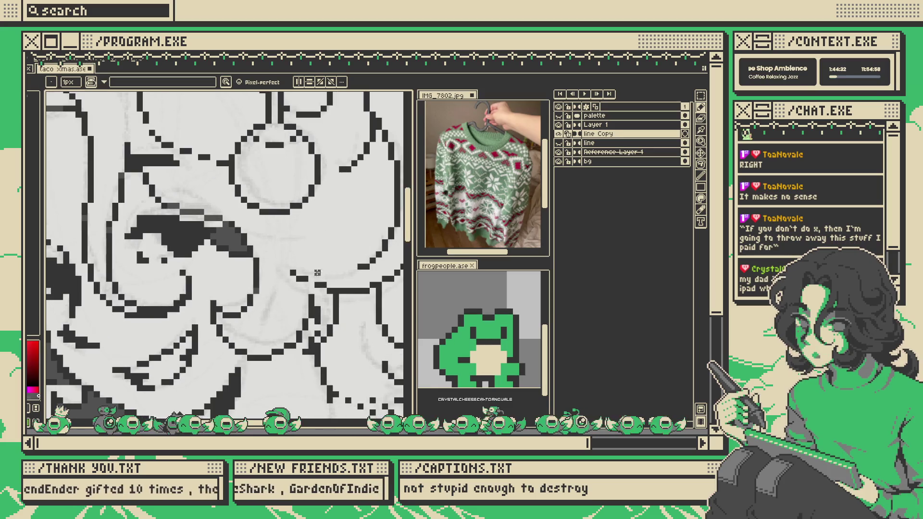
drag(323, 278, 324, 193)
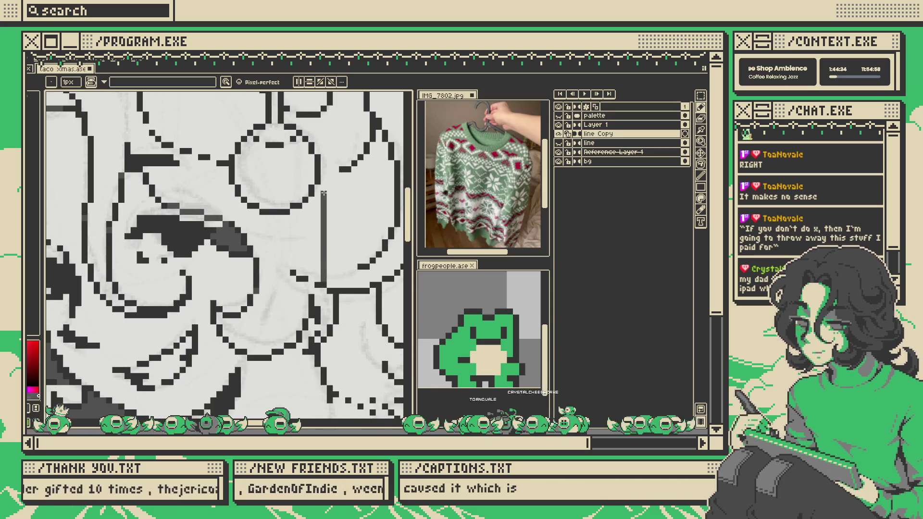
scroll(323, 189, down, 2)
- Undo the overflowing bucket fill, turn off Contiguous, and fill the hair dark gray
key(g)
scroll(267, 143, up, 1)
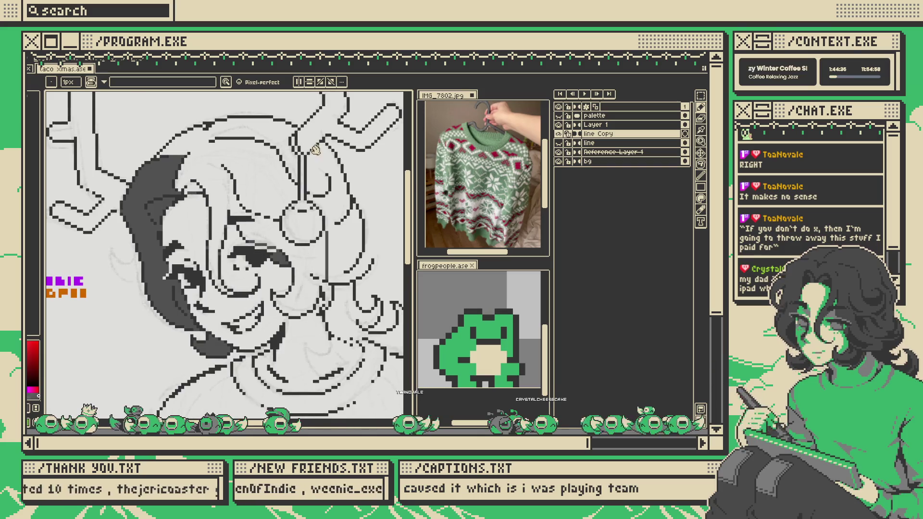
click(276, 139)
key(ctrl+z)
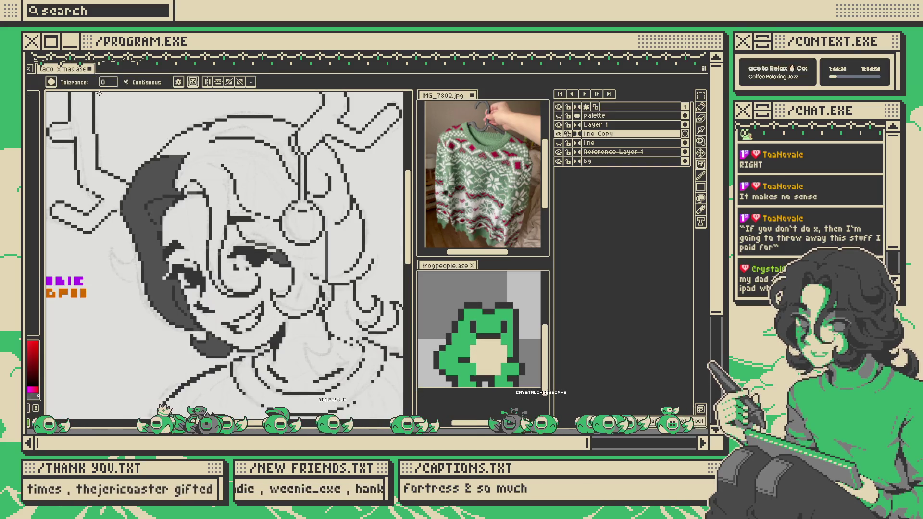
click(141, 83)
key(b)
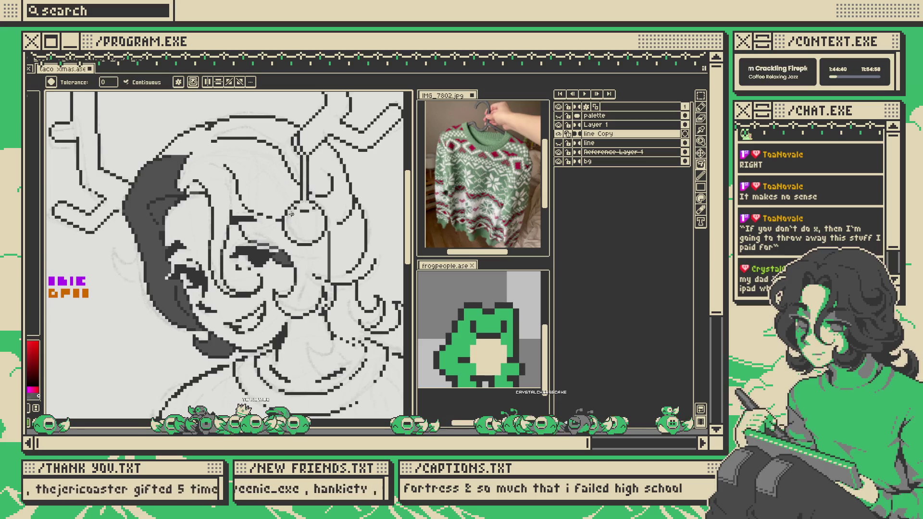
scroll(326, 291, up, 4)
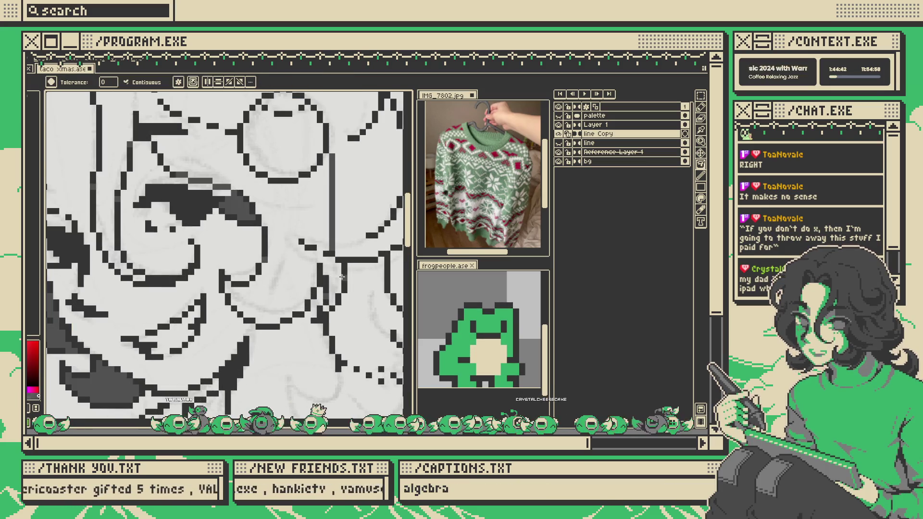
key(g)
scroll(326, 295, down, 5)
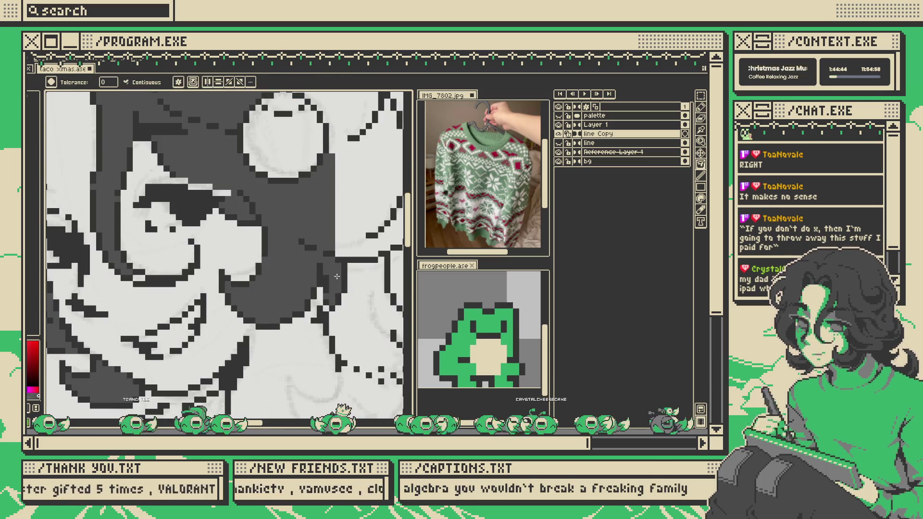
scroll(320, 250, up, 2)
scroll(251, 169, up, 2)
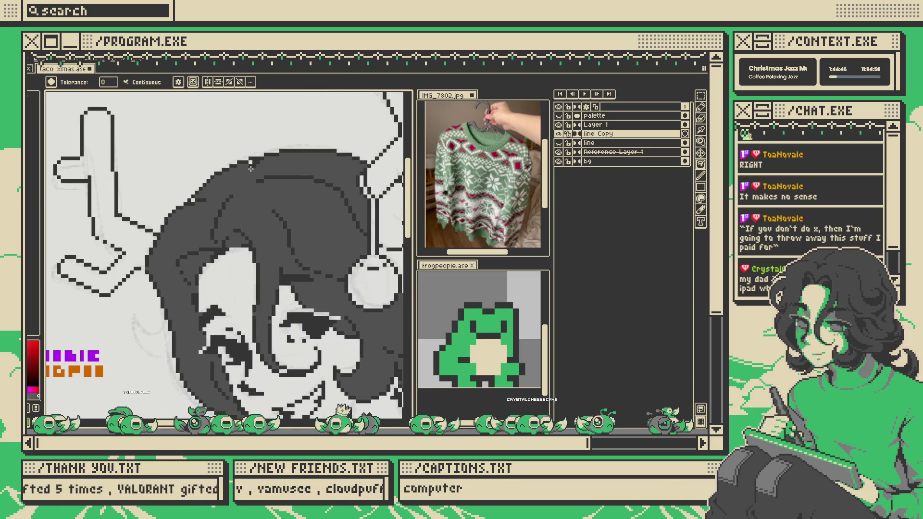
scroll(287, 182, down, 4)
key(ctrl)
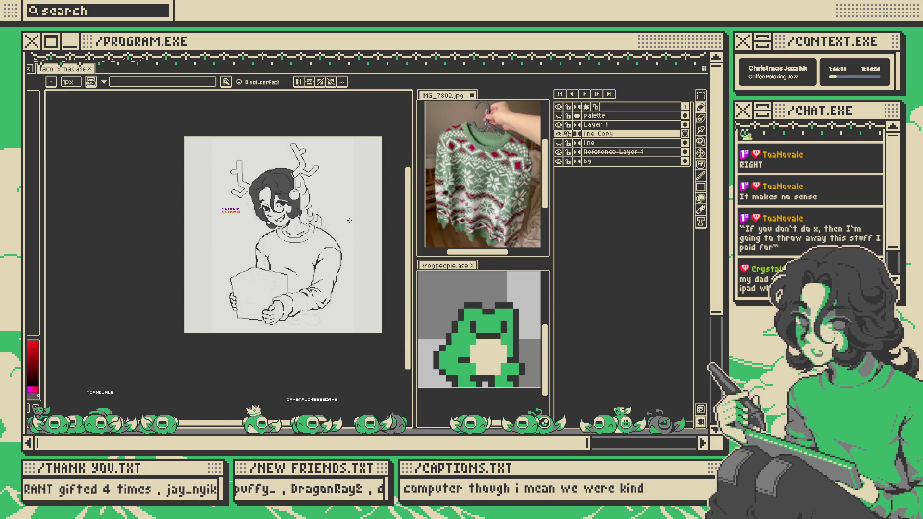
- Draw a short dark gray pencil stroke along the hair's lower edge beside the cheek
scroll(221, 169, up, 6)
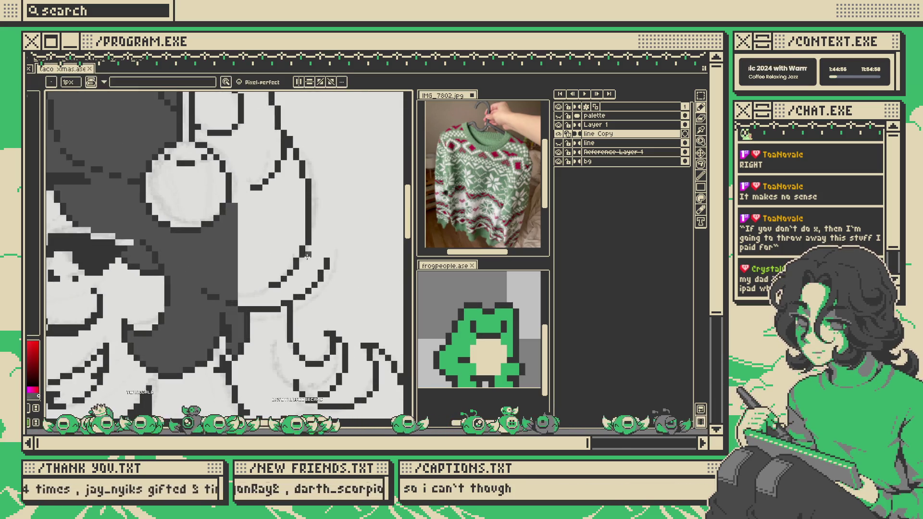
key(g)
scroll(253, 298, down, 5)
scroll(269, 214, up, 2)
scroll(291, 216, down, 3)
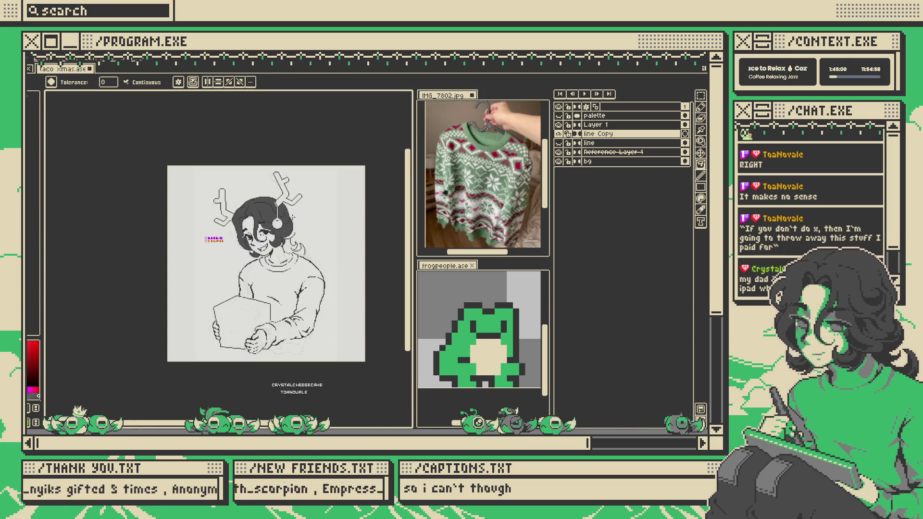
key(v)
scroll(293, 216, left, 1)
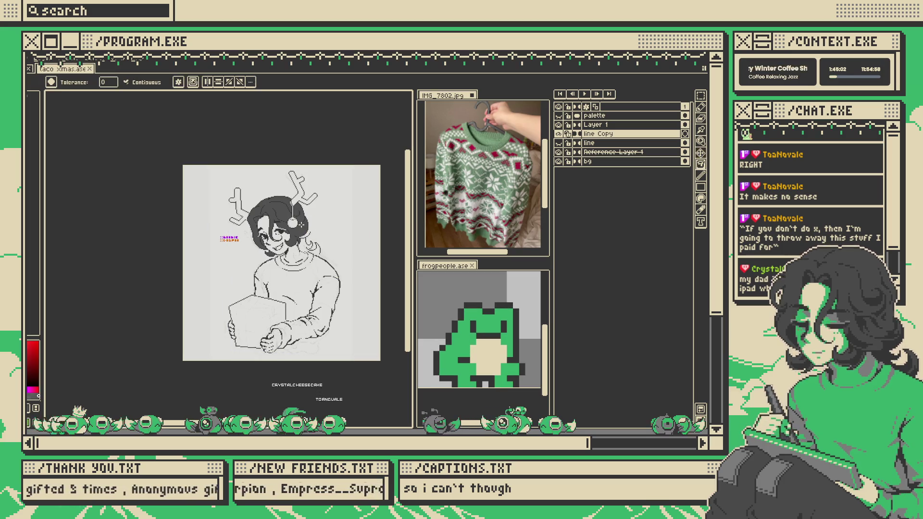
key(g)
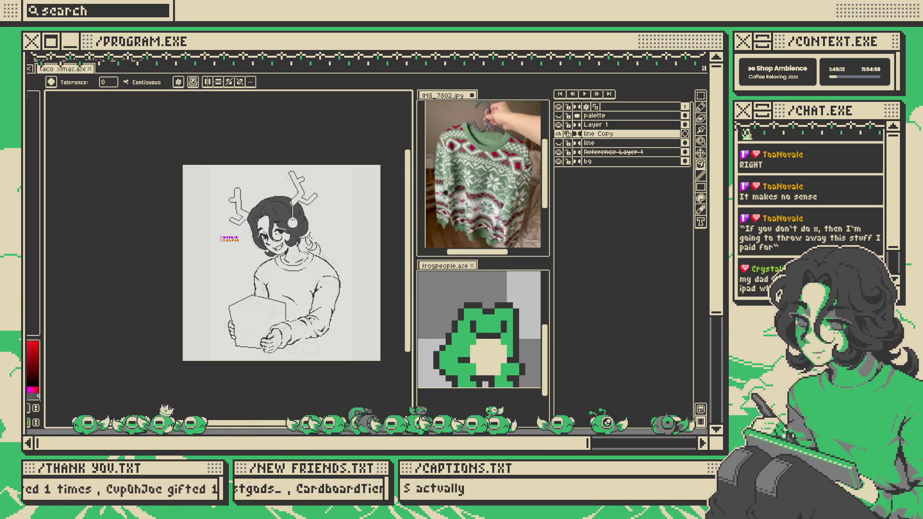
key(b)
scroll(272, 260, up, 5)
drag(272, 259, 325, 234)
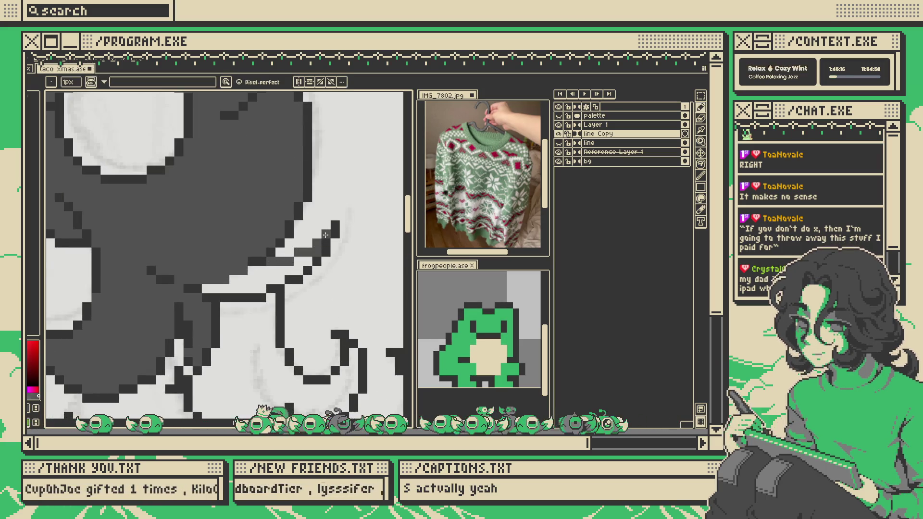
- Zoom in and out around the face to inspect the dark gray hair fill
key(g)
scroll(325, 235, down, 3)
scroll(332, 226, up, 2)
scroll(336, 217, down, 3)
scroll(344, 207, up, 2)
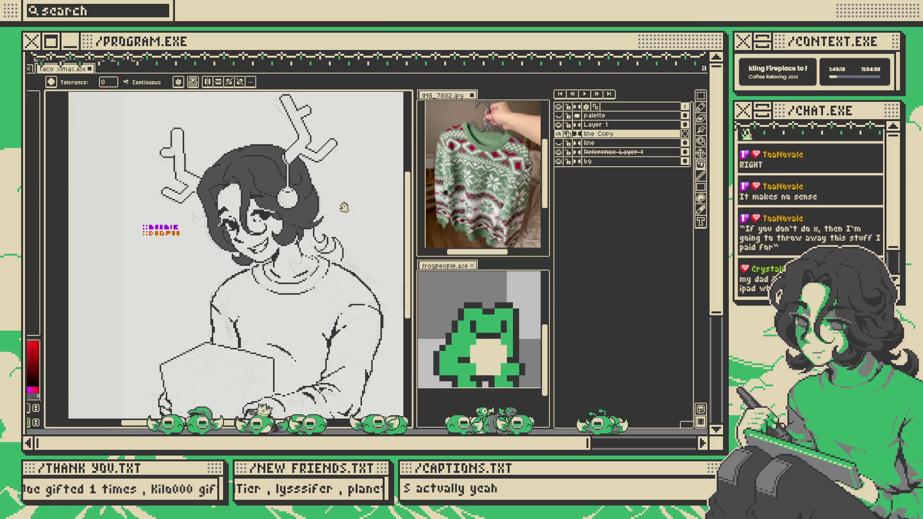
scroll(342, 205, down, 1)
scroll(332, 199, up, 2)
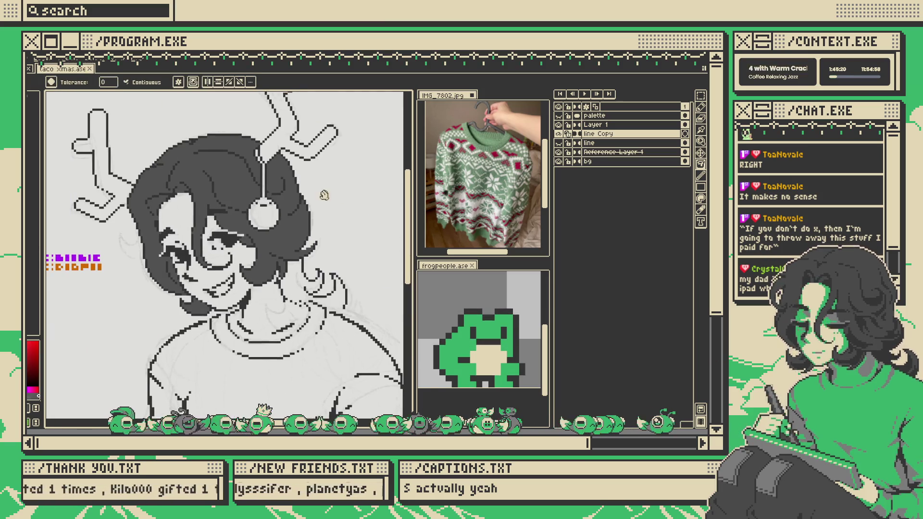
scroll(312, 201, up, 2)
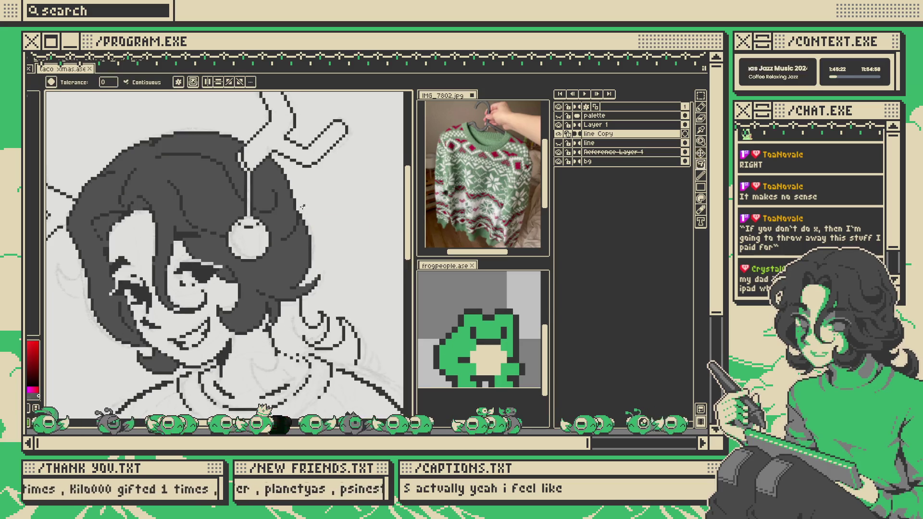
scroll(308, 208, down, 1)
scroll(318, 209, up, 2)
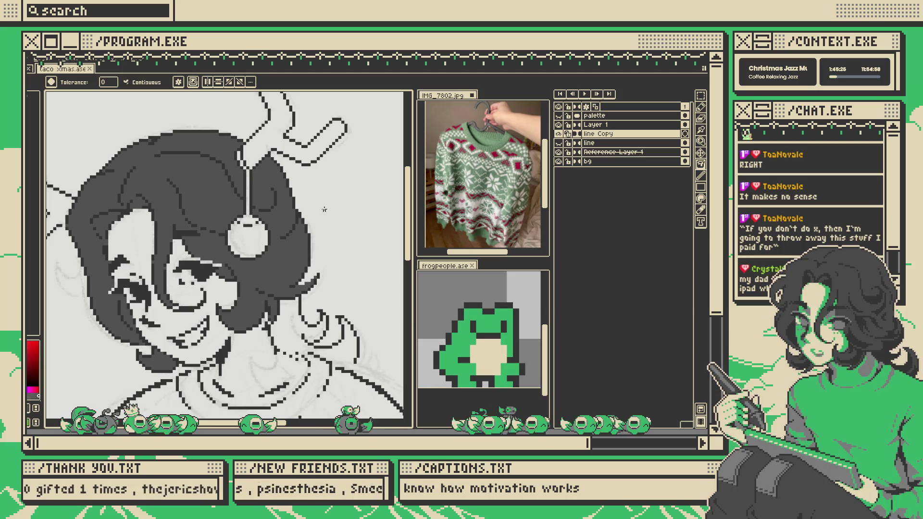
scroll(324, 209, down, 2)
scroll(322, 208, up, 2)
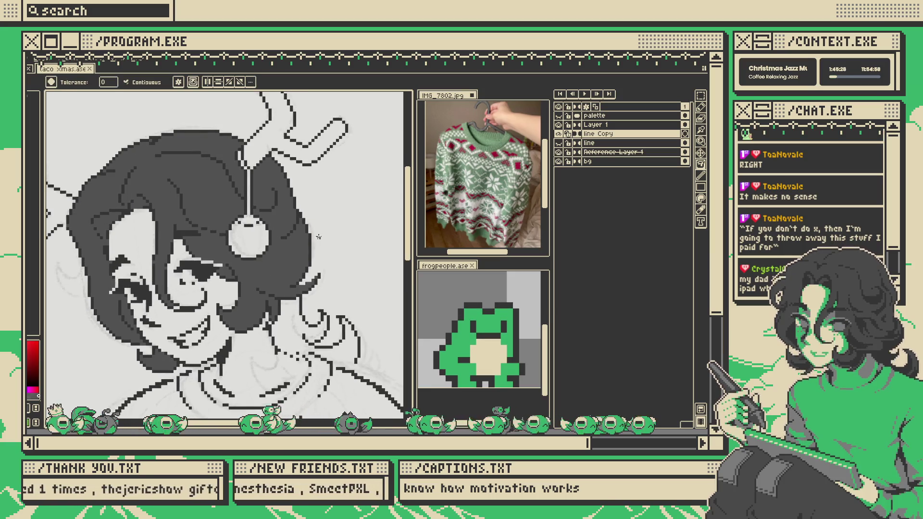
scroll(314, 250, up, 1)
scroll(313, 249, up, 2)
- Switch between Eyedropper, Move and Pencil while checking the hair edges up close
key(i)
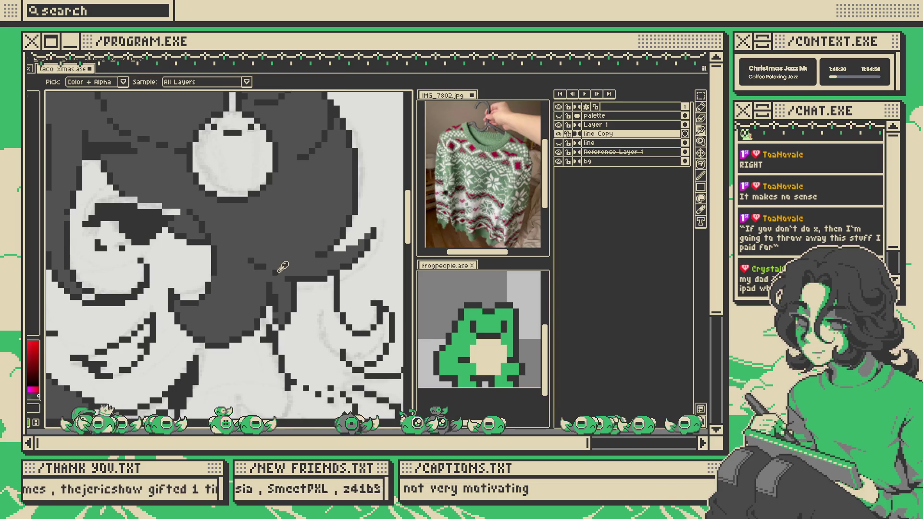
scroll(270, 272, down, 3)
scroll(318, 232, up, 1)
key(v)
key(b)
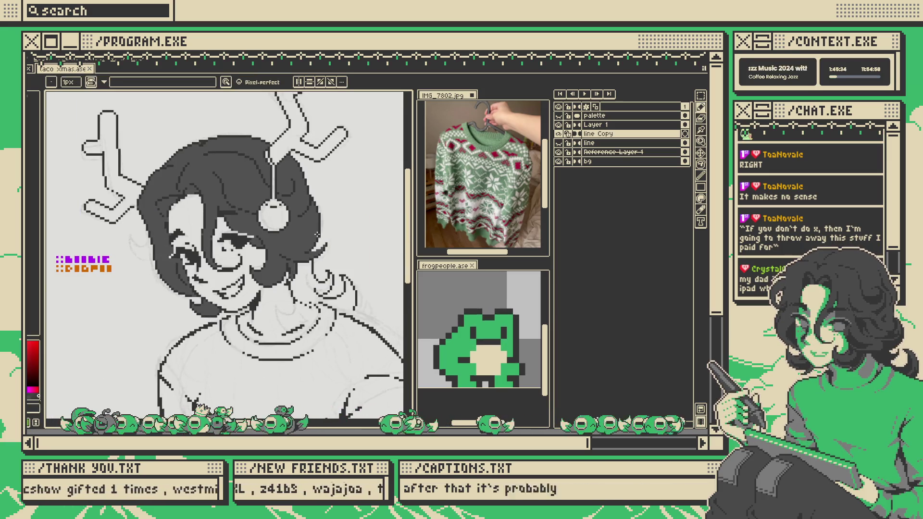
scroll(316, 235, down, 3)
scroll(317, 234, up, 3)
scroll(316, 235, down, 1)
scroll(242, 212, up, 1)
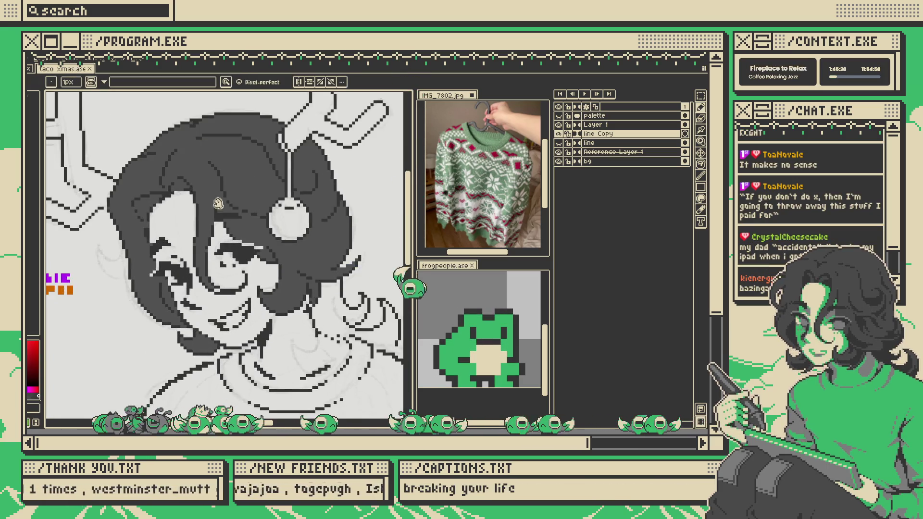
scroll(242, 213, down, 2)
scroll(242, 213, up, 2)
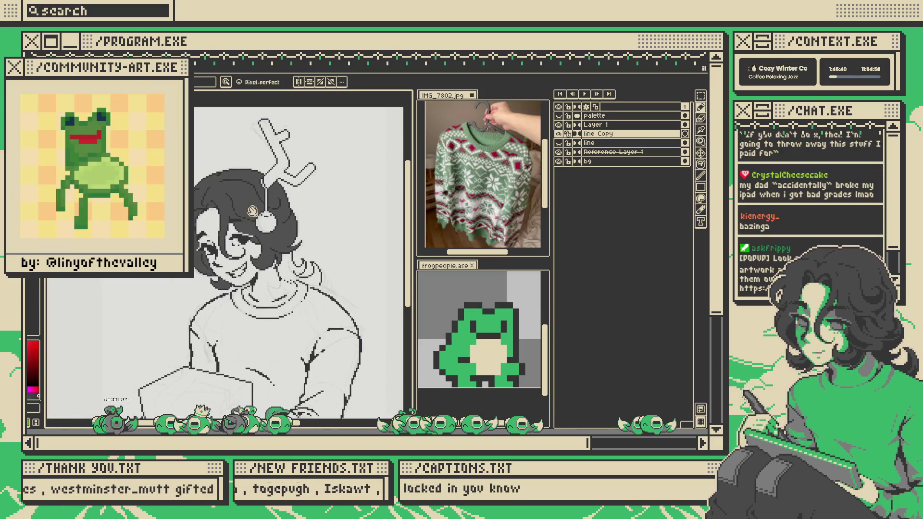
key(b)
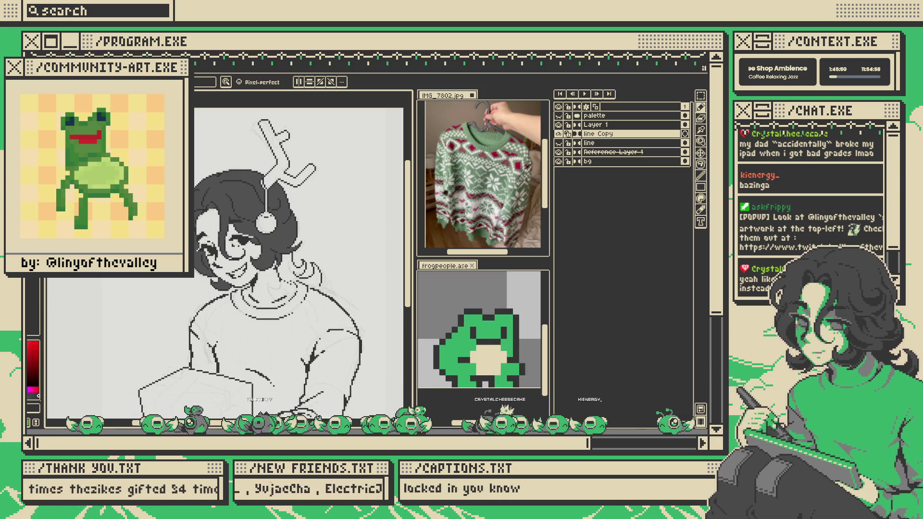
scroll(239, 229, up, 4)
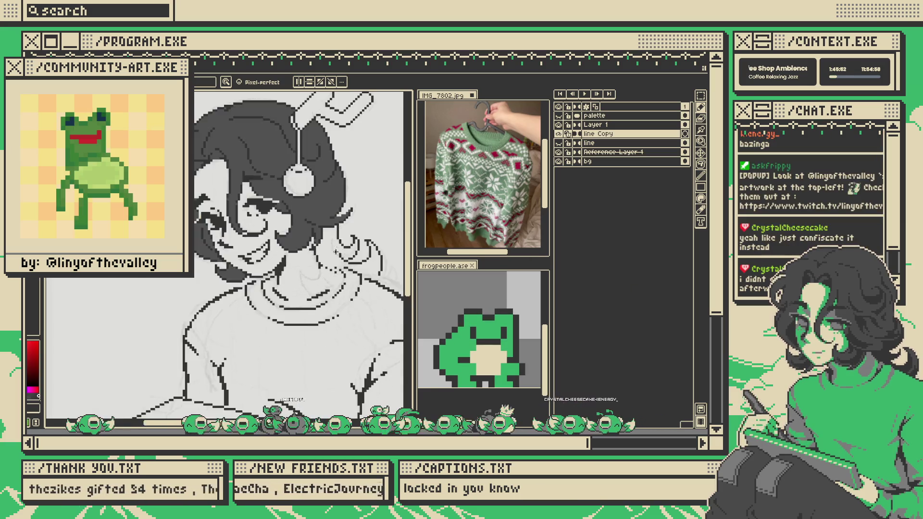
scroll(283, 213, up, 3)
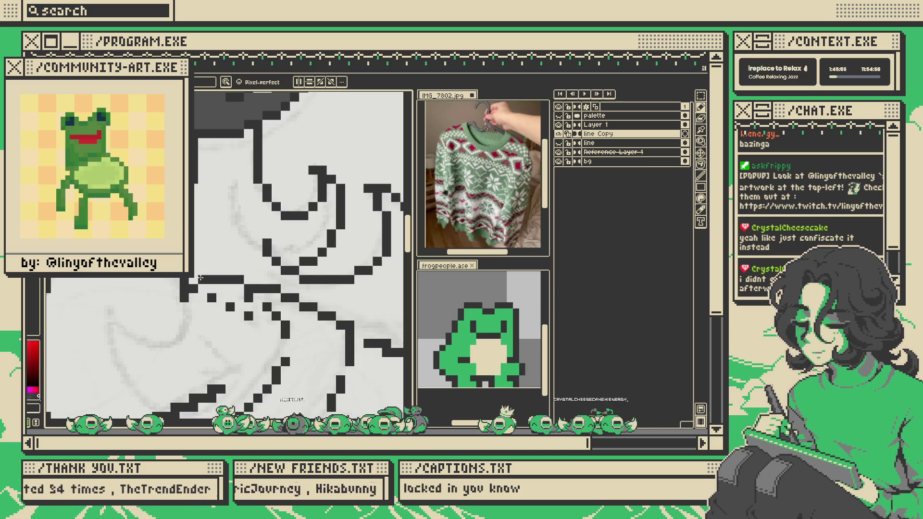
scroll(281, 252, down, 2)
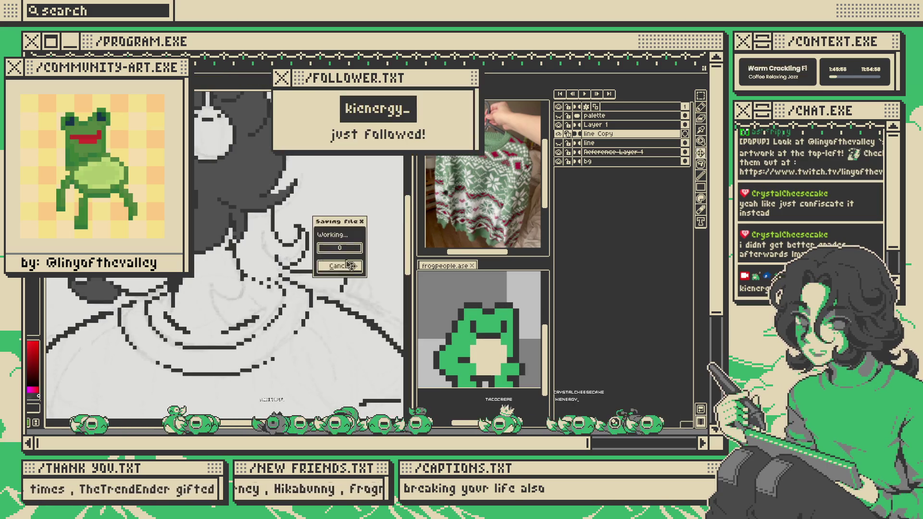
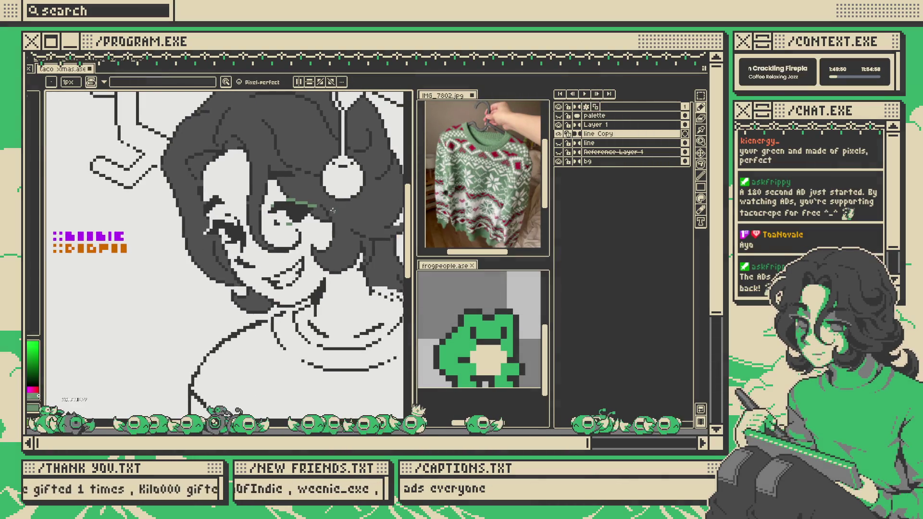
- Draw a green shading stroke under the eye
drag(302, 219, 318, 238)
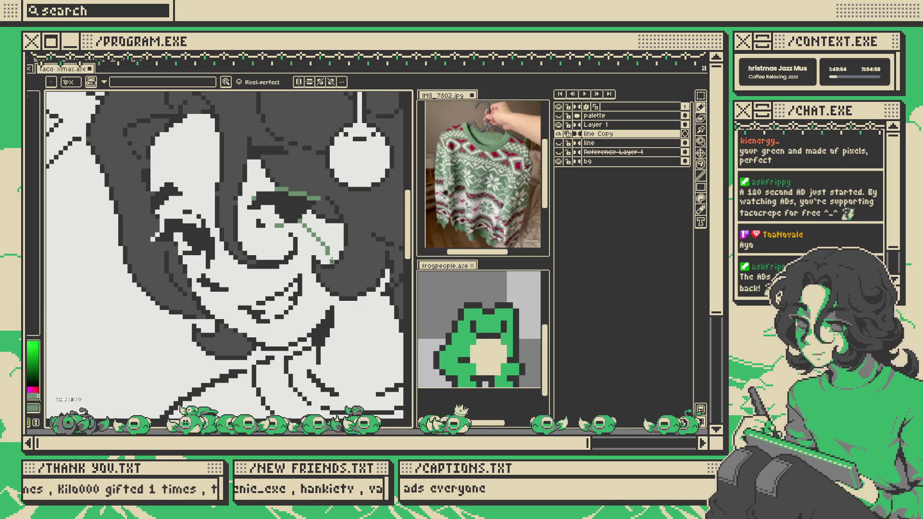
key(v)
key(v)
scroll(313, 231, down, 5)
scroll(330, 223, up, 4)
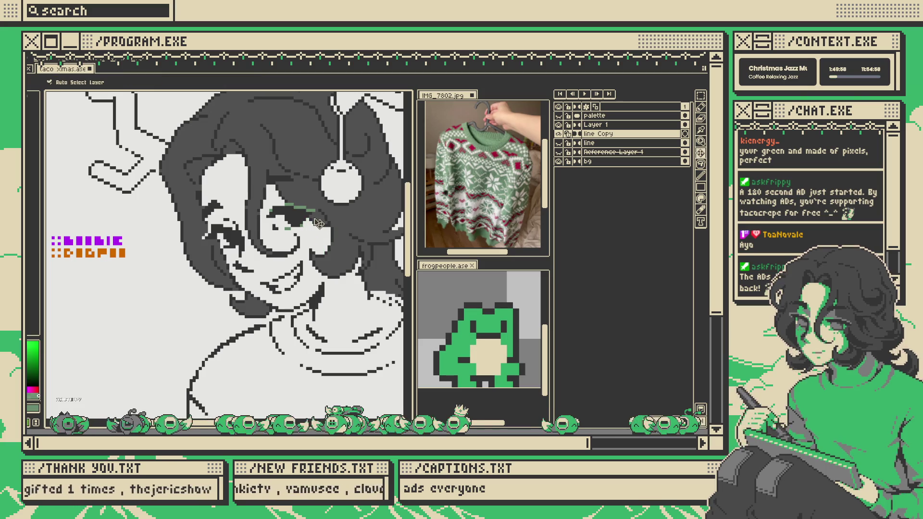
key(b)
scroll(304, 221, up, 2)
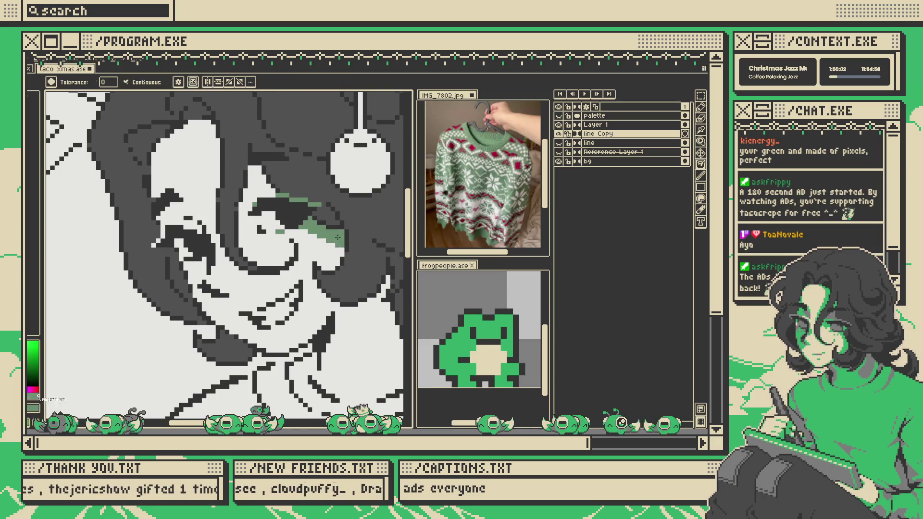
scroll(307, 235, down, 3)
scroll(282, 279, up, 4)
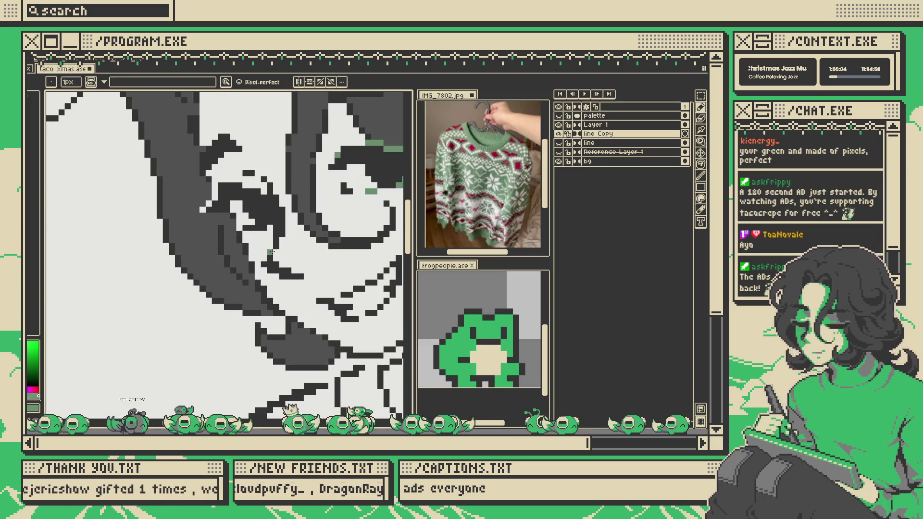
scroll(272, 252, down, 3)
scroll(291, 255, up, 3)
- Pencil green pixels along and down the mouth line
drag(258, 248, 267, 262)
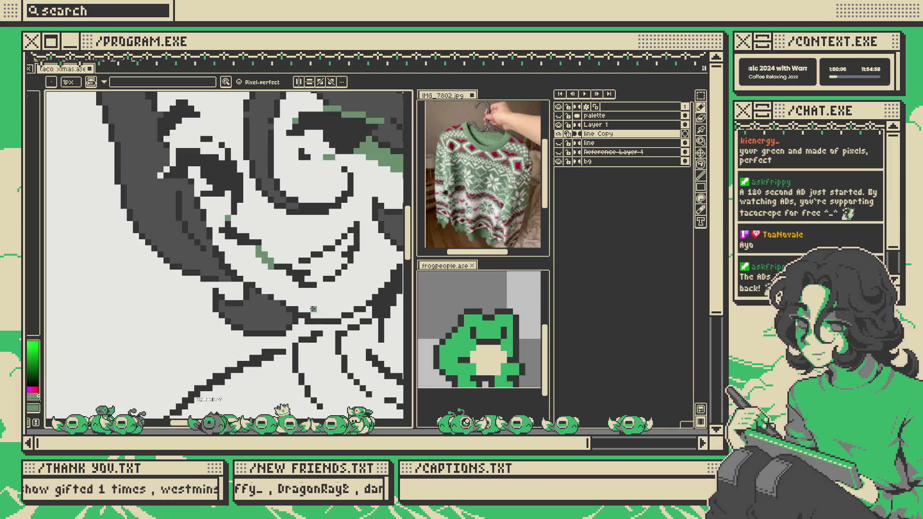
key(g)
scroll(302, 308, down, 5)
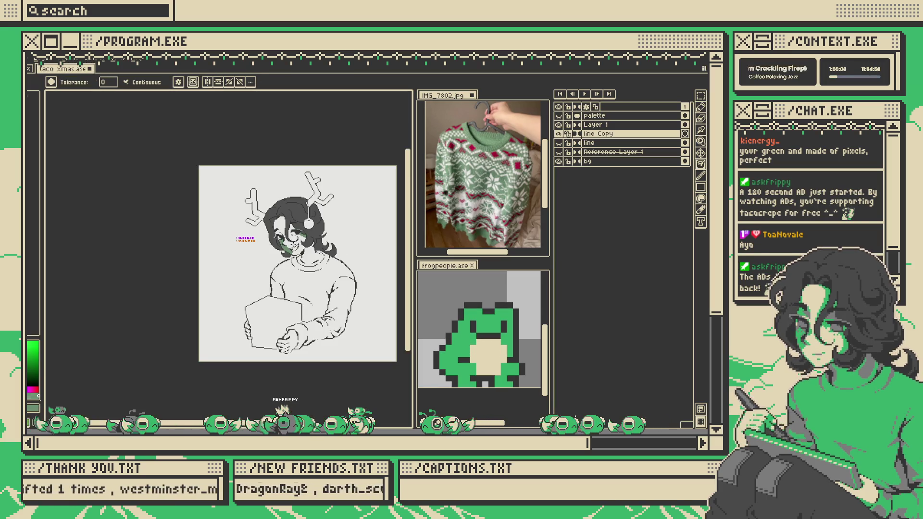
key(v)
scroll(295, 246, up, 4)
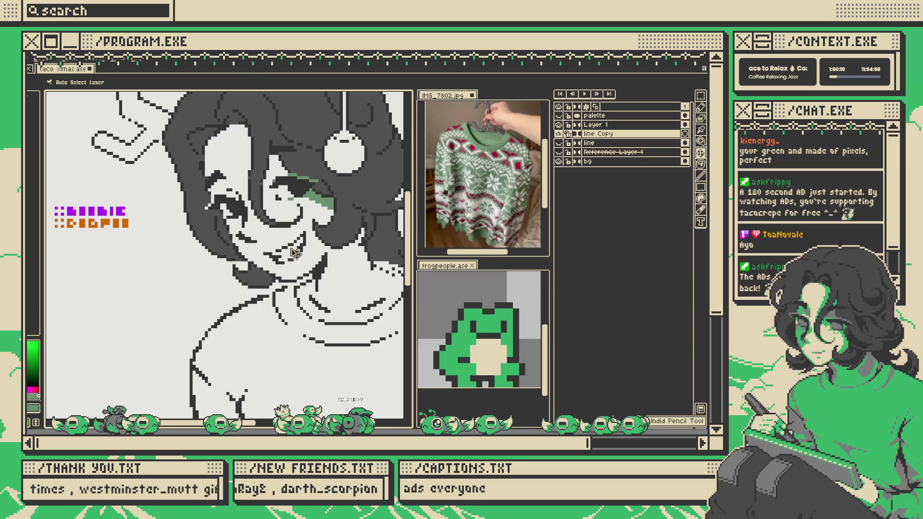
scroll(252, 240, up, 2)
key(b)
drag(258, 244, 245, 276)
- Bucket-fill the cheek beside the mouth and the area by the mouth with green
key(g)
click(231, 241)
scroll(216, 241, down, 3)
scroll(192, 231, up, 2)
scroll(248, 203, up, 3)
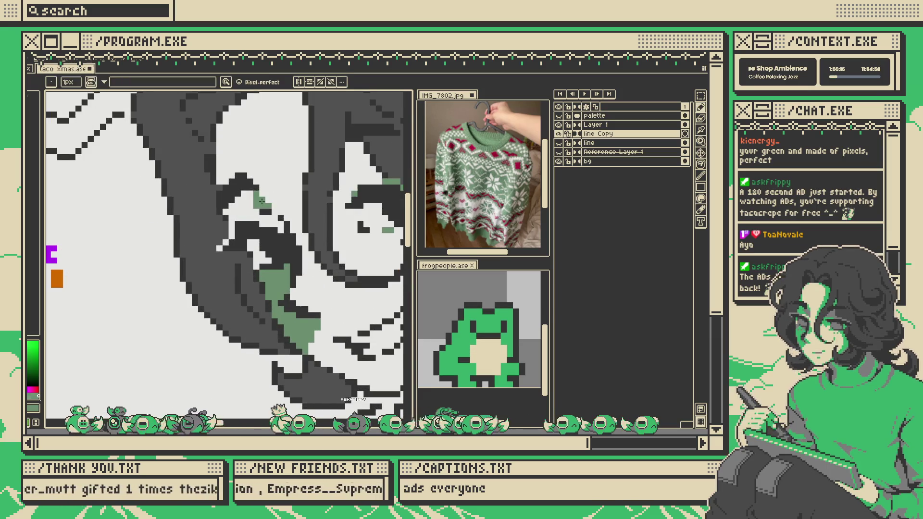
key(g)
click(240, 211)
scroll(244, 226, down, 3)
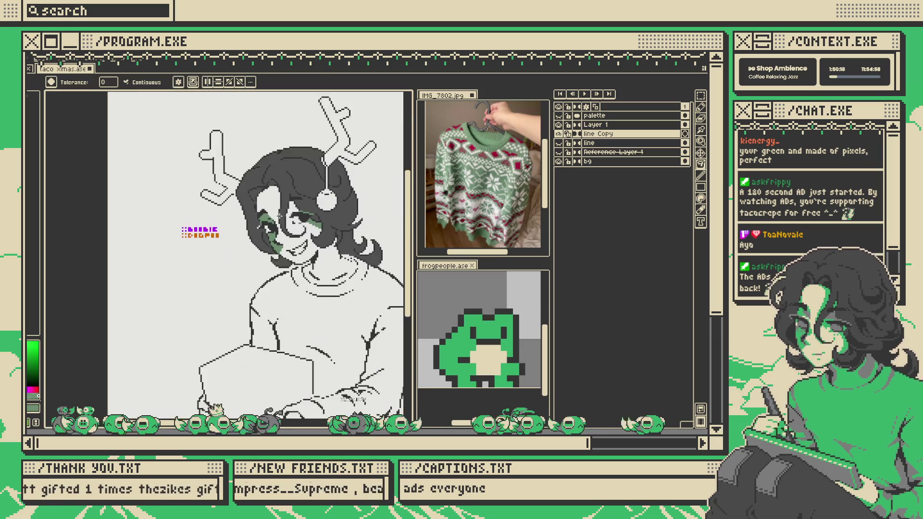
scroll(244, 226, up, 3)
key(b)
scroll(245, 226, up, 2)
scroll(217, 244, down, 3)
scroll(239, 234, up, 3)
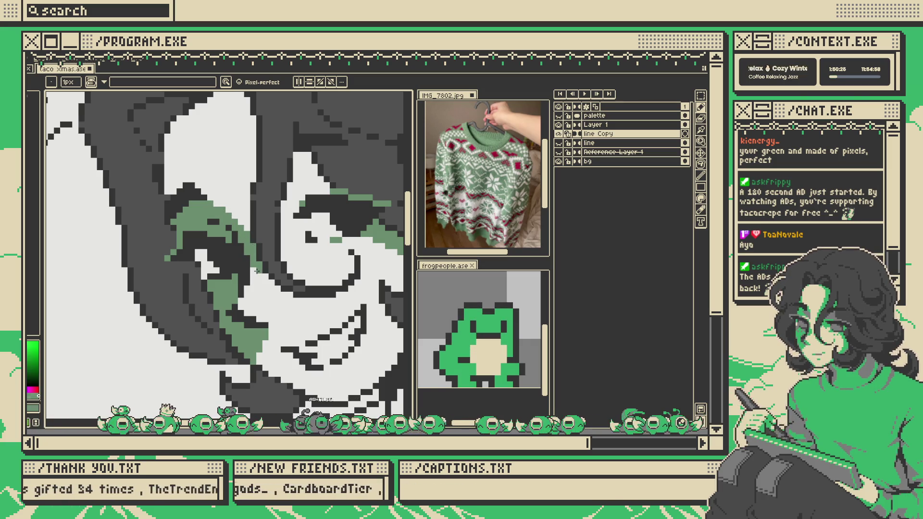
scroll(263, 259, down, 3)
scroll(260, 265, up, 3)
scroll(258, 269, down, 3)
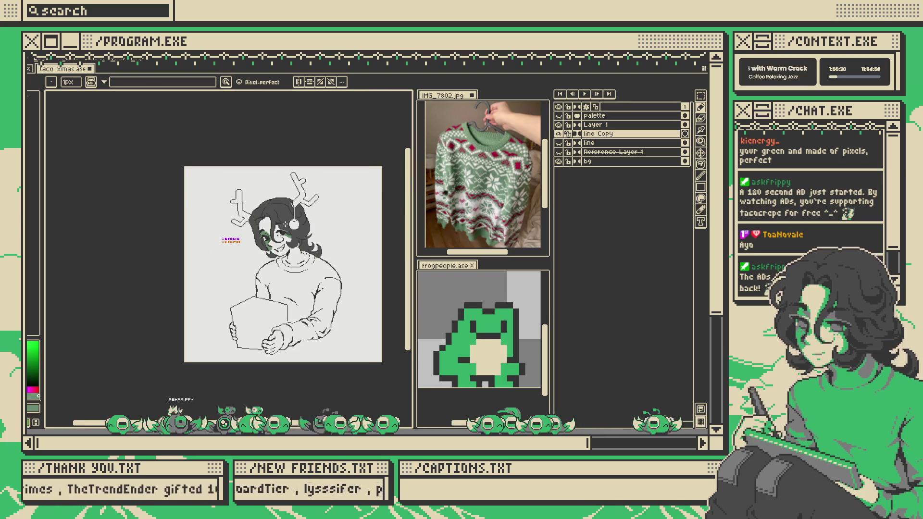
scroll(281, 230, up, 4)
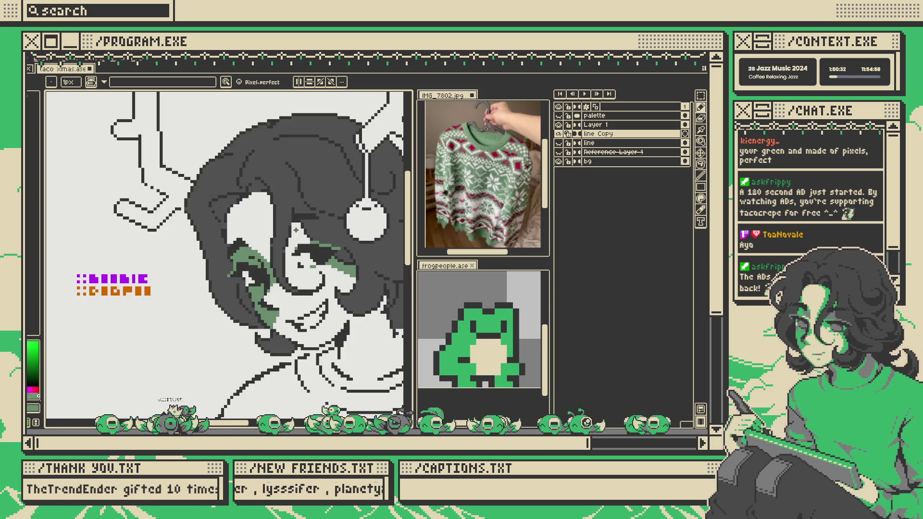
scroll(279, 240, up, 3)
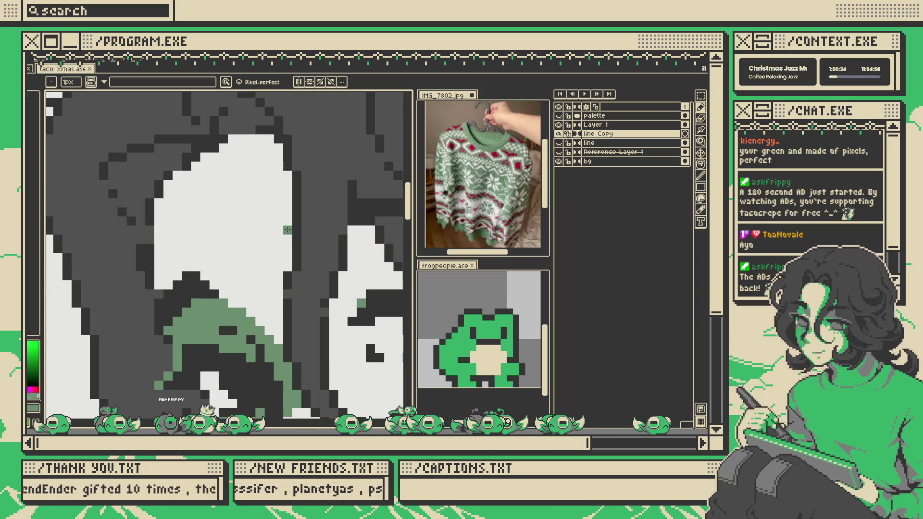
scroll(305, 214, down, 1)
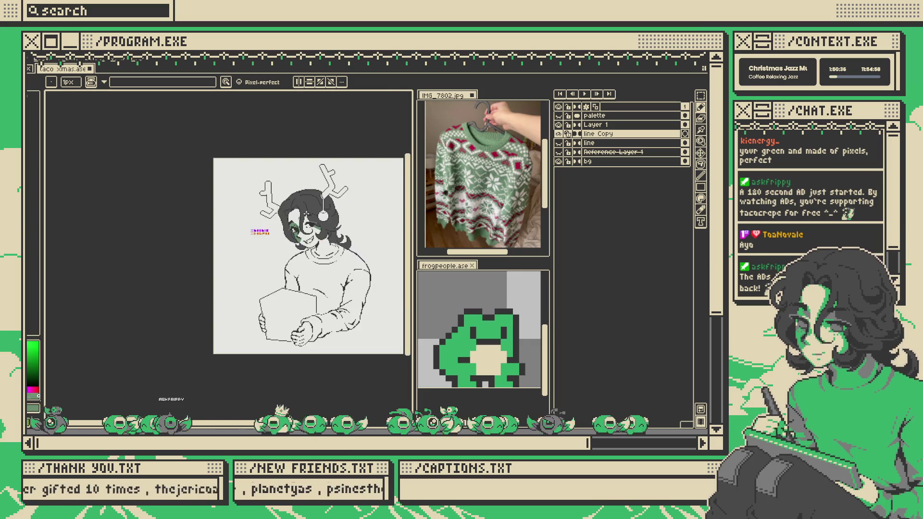
scroll(293, 235, up, 5)
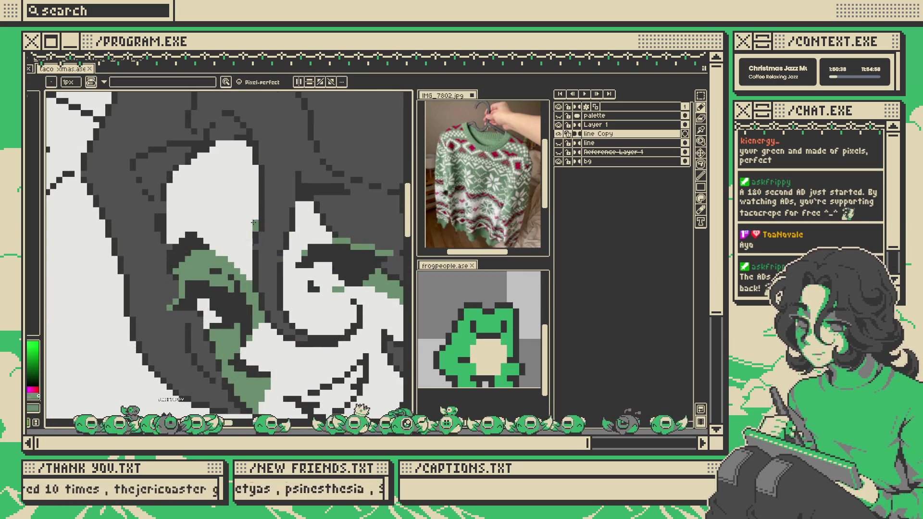
scroll(279, 211, down, 3)
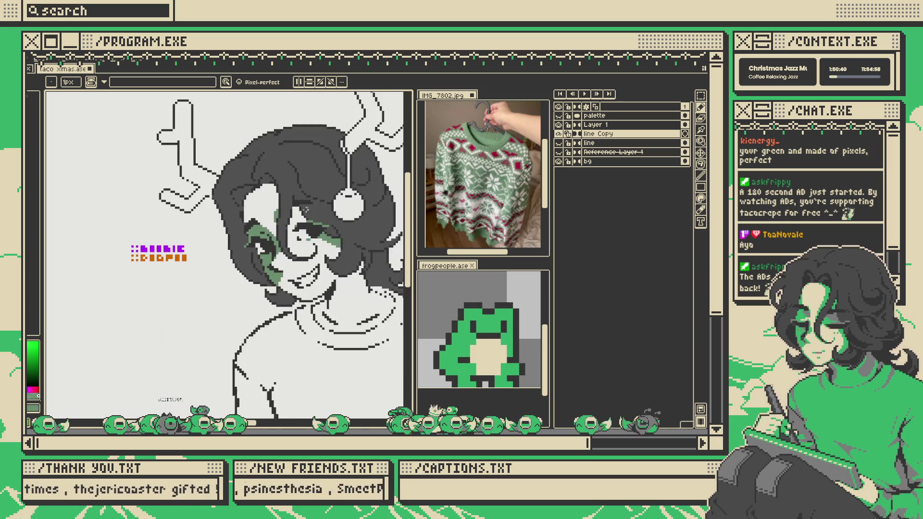
scroll(278, 231, up, 4)
- Add a diagonal green stroke to the cheek shading
drag(288, 240, 269, 218)
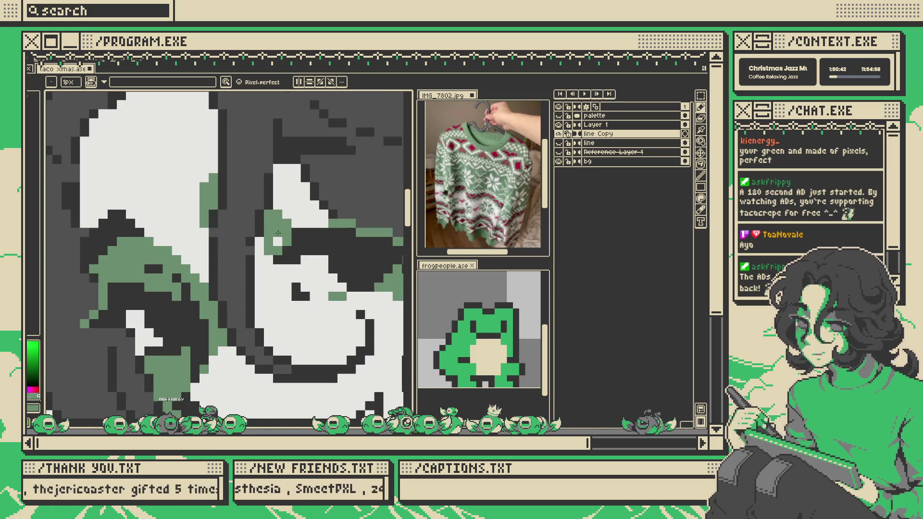
scroll(260, 242, down, 4)
scroll(296, 202, up, 2)
scroll(297, 202, down, 2)
scroll(296, 201, up, 4)
- Repaint the stray pixels along the shading edge in the light colour
key(w)
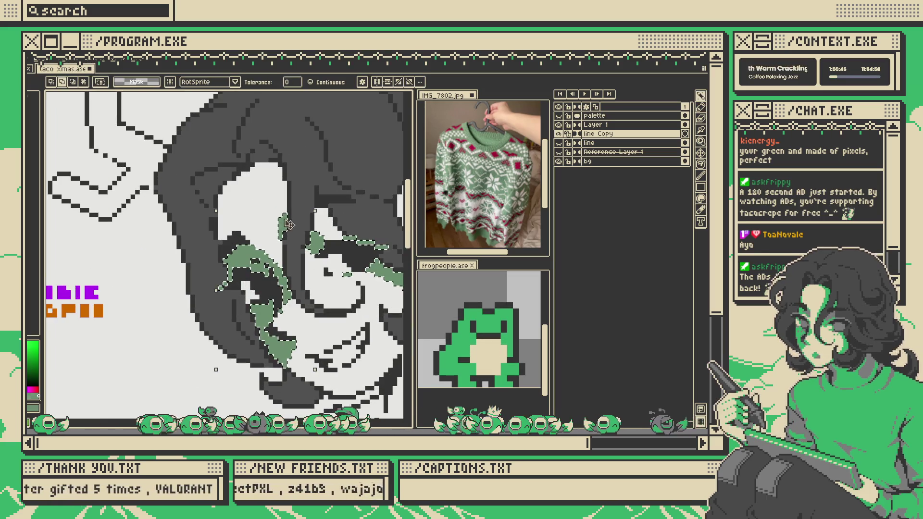
scroll(345, 219, up, 3)
key(b)
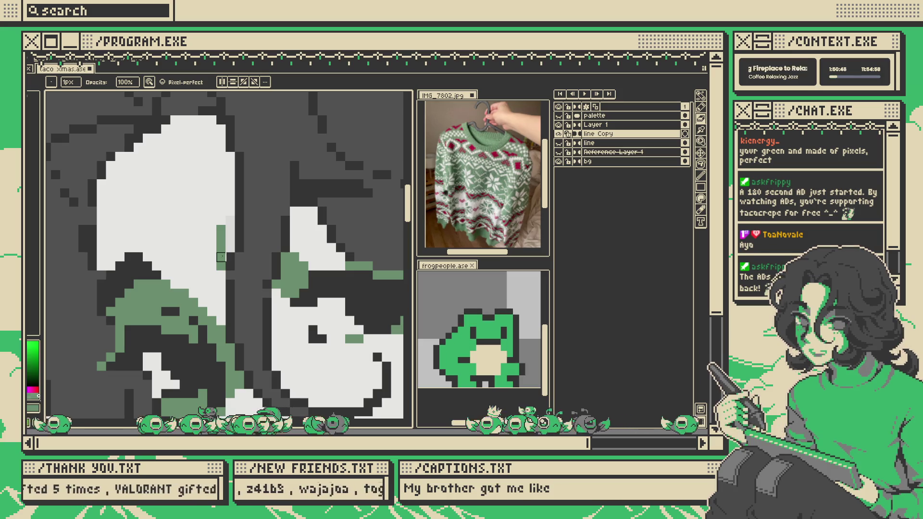
mouse_move(214, 206)
mouse_down()
mouse_move(230, 226)
mouse_move(220, 272)
mouse_up()
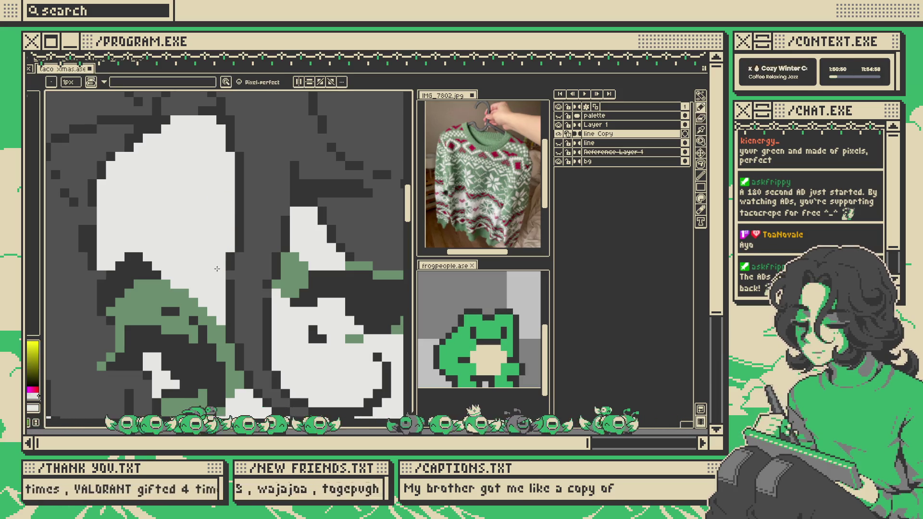
scroll(231, 202, down, 3)
scroll(230, 202, up, 1)
scroll(230, 202, down, 2)
- Magic-wand select the figure, deselect, then switch to bg and back to the line Copy layer
key(w)
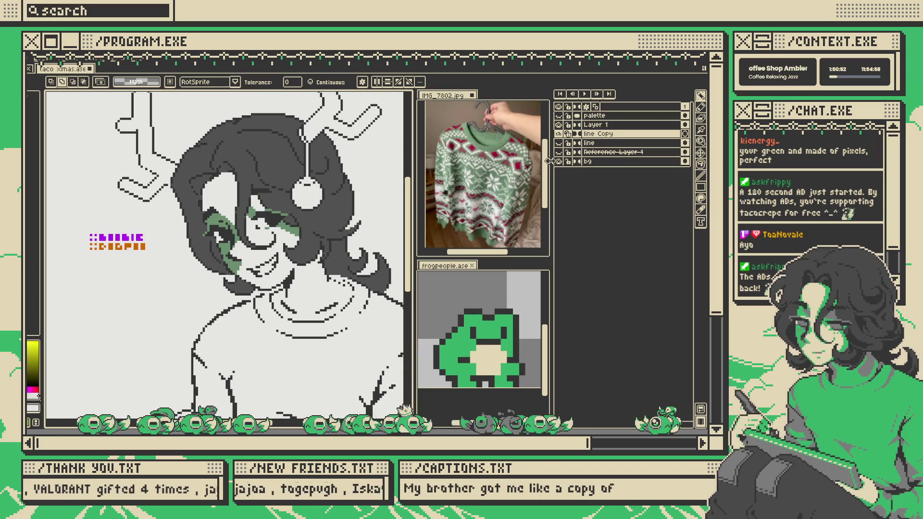
scroll(246, 197, down, 1)
click(246, 196)
key(ctrl+d)
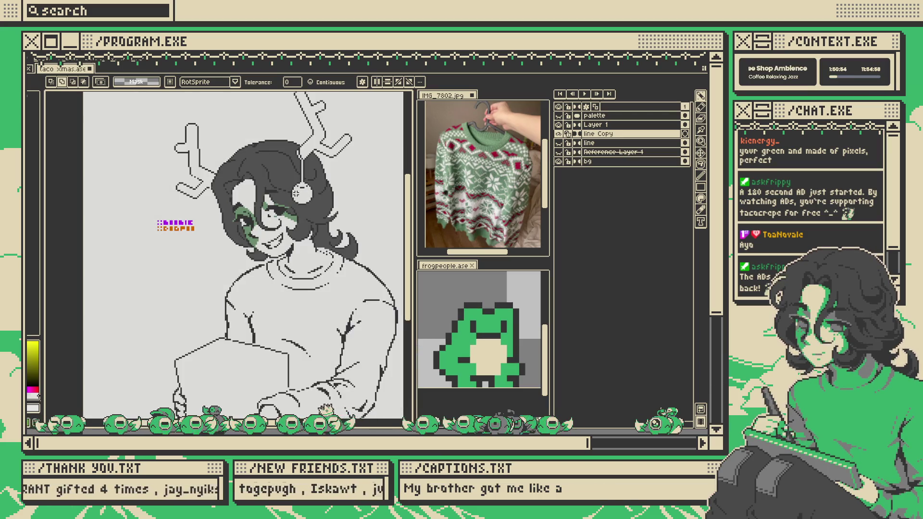
click(620, 163)
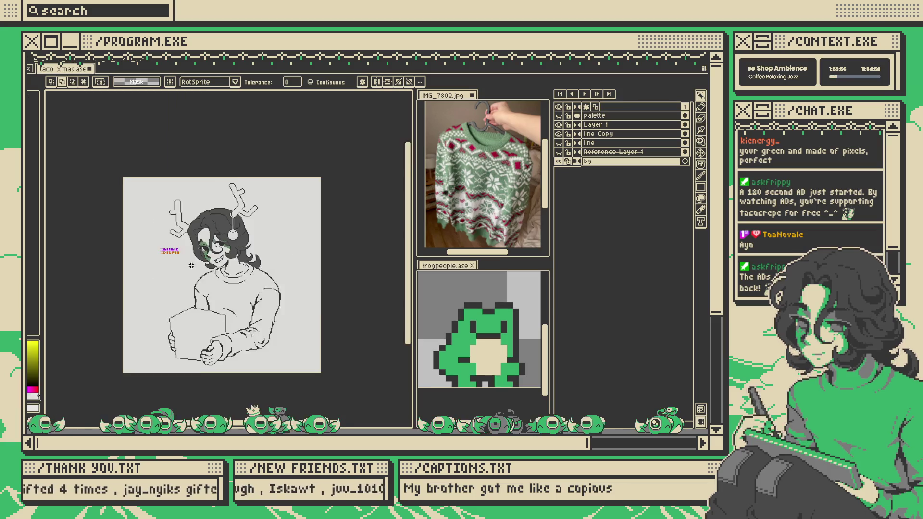
scroll(231, 216, down, 1)
scroll(202, 202, up, 1)
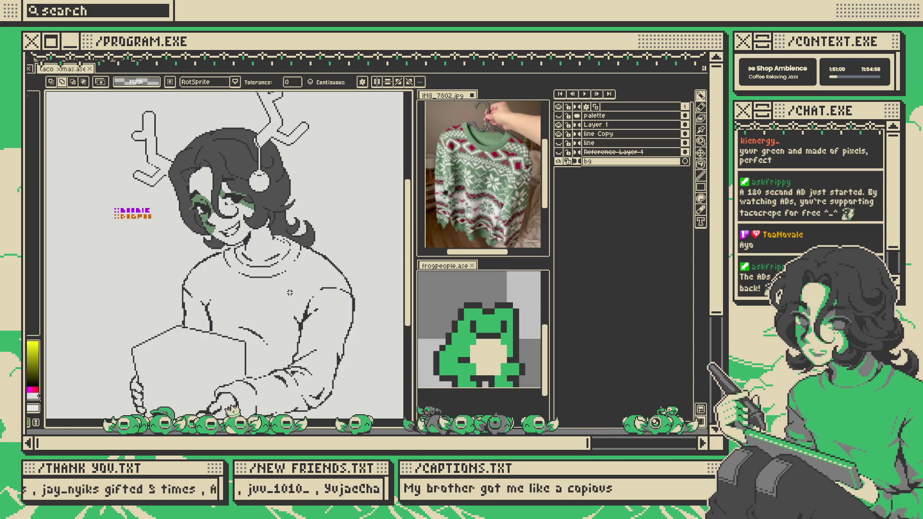
key(v)
scroll(240, 186, up, 2)
click(284, 215)
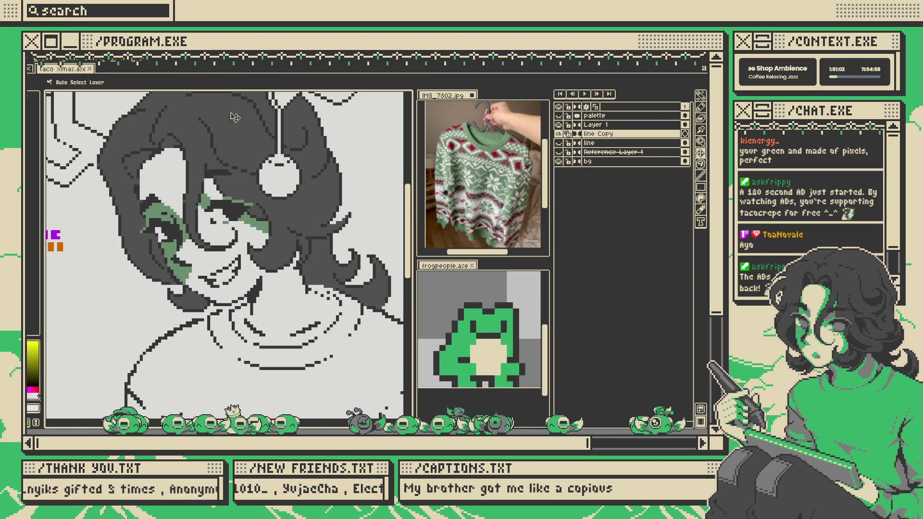
- Sample the green shading colour from the face for the Pencil
key(i)
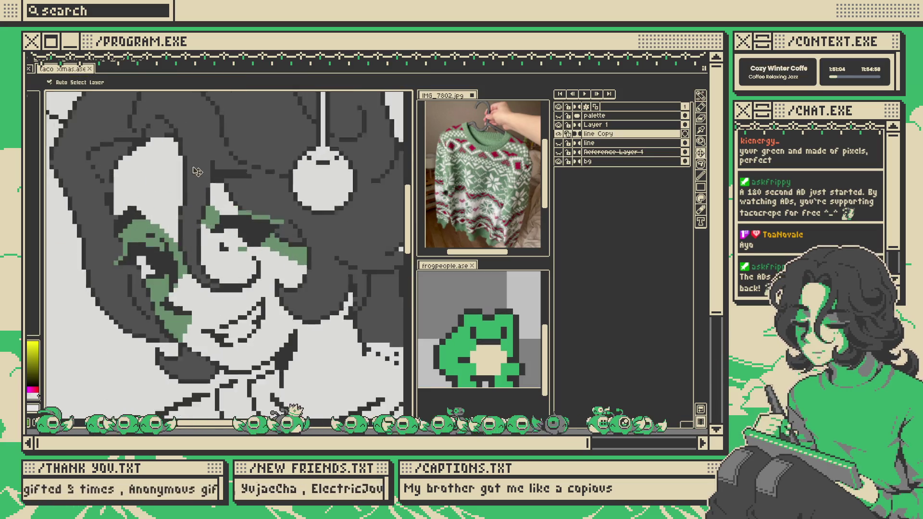
scroll(224, 216, up, 2)
click(222, 220)
key(b)
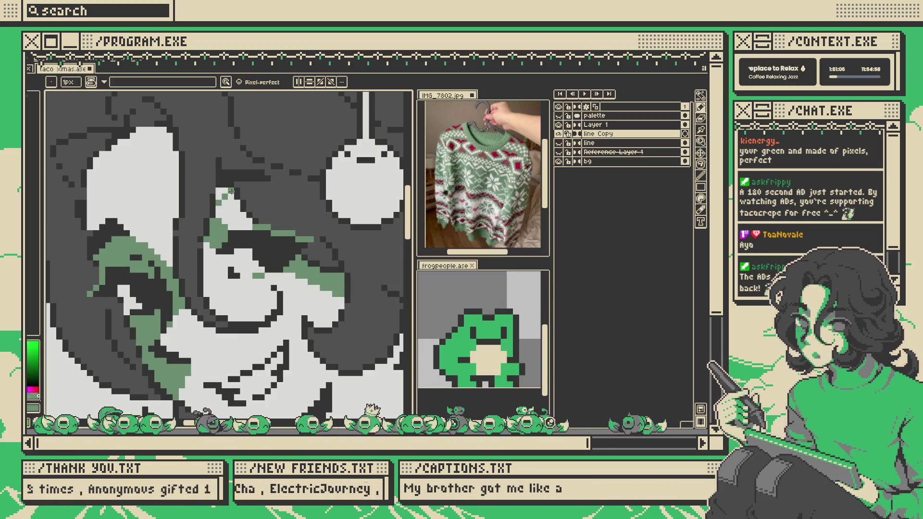
scroll(231, 195, down, 1)
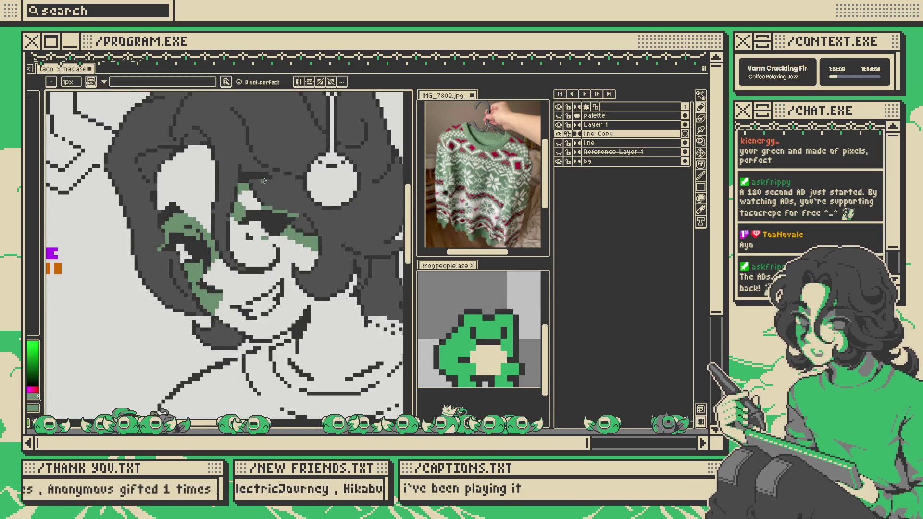
scroll(228, 214, up, 1)
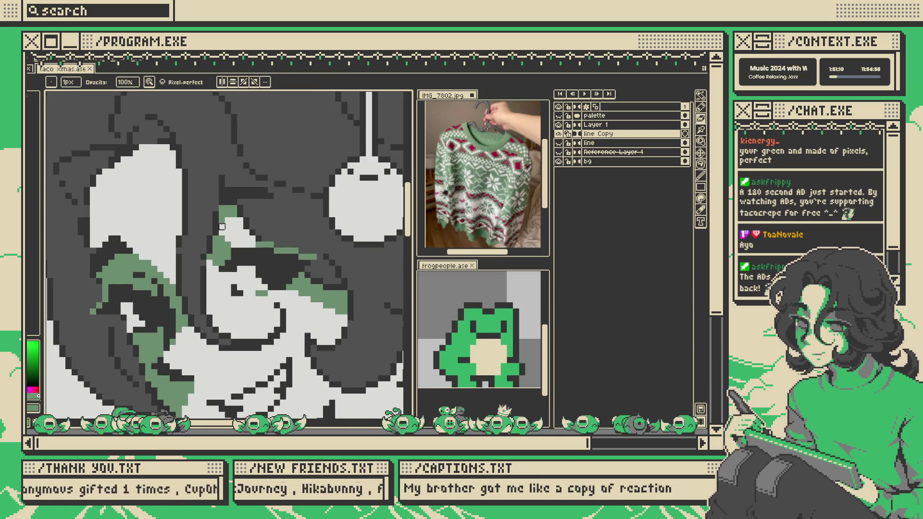
scroll(246, 208, down, 3)
key(v)
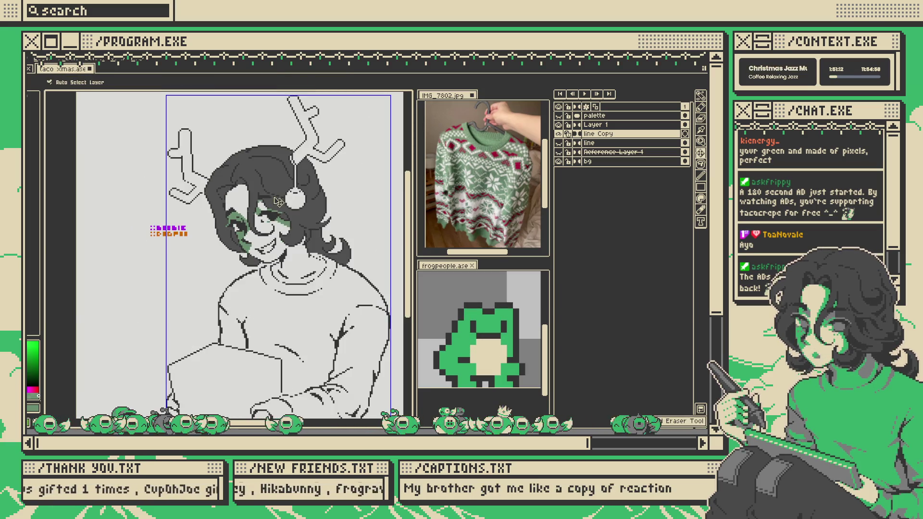
- Paint a green pixel in the dark area beside the eye and save the drawing
key(i)
scroll(288, 216, up, 3)
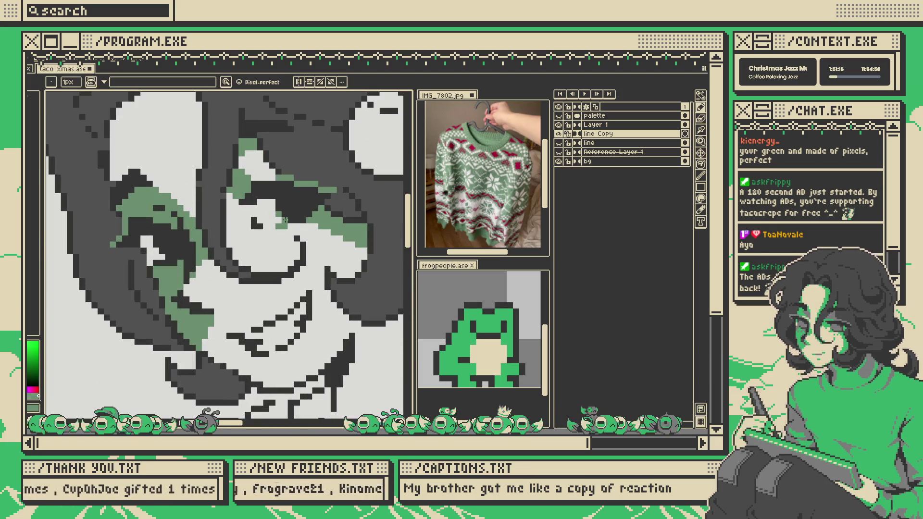
scroll(285, 220, down, 3)
scroll(279, 222, up, 4)
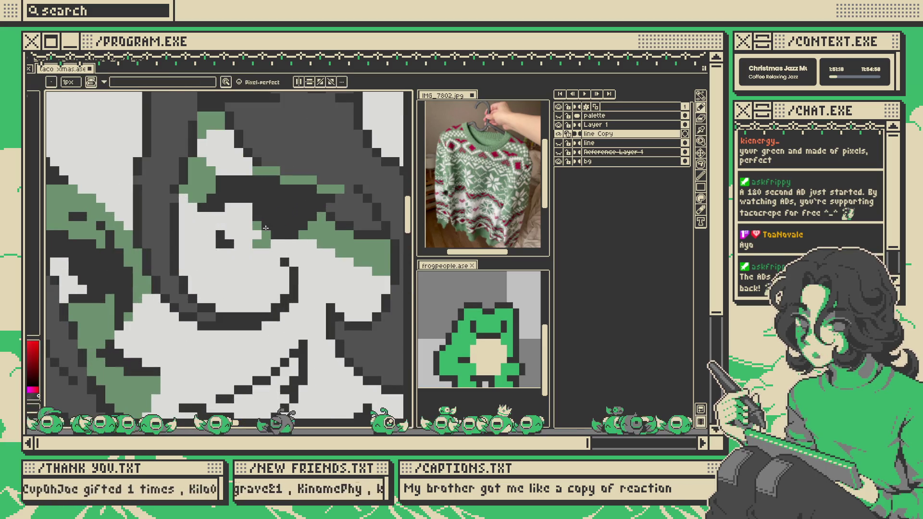
alt+click(262, 244)
click(257, 225)
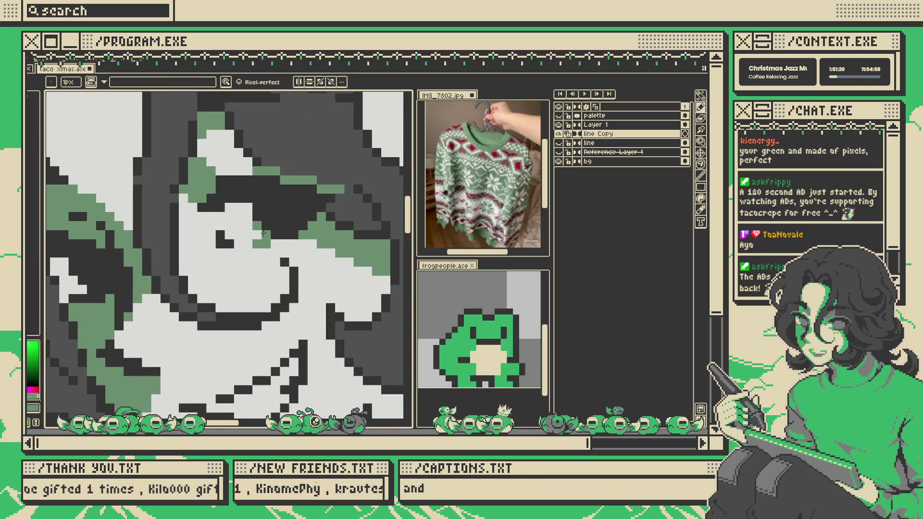
key(v)
right_click(294, 245)
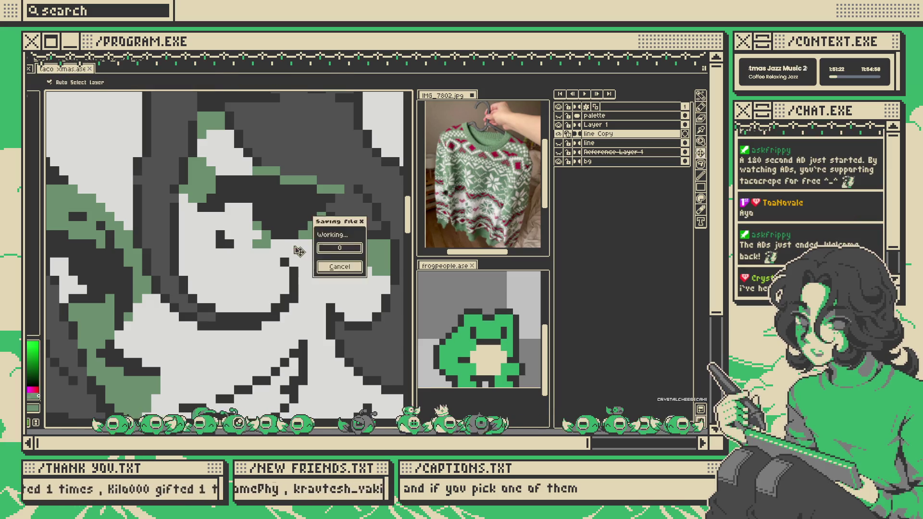
- Repaint pixels around the shaded eye, redoing the last pencil stroke
drag(294, 246, 304, 197)
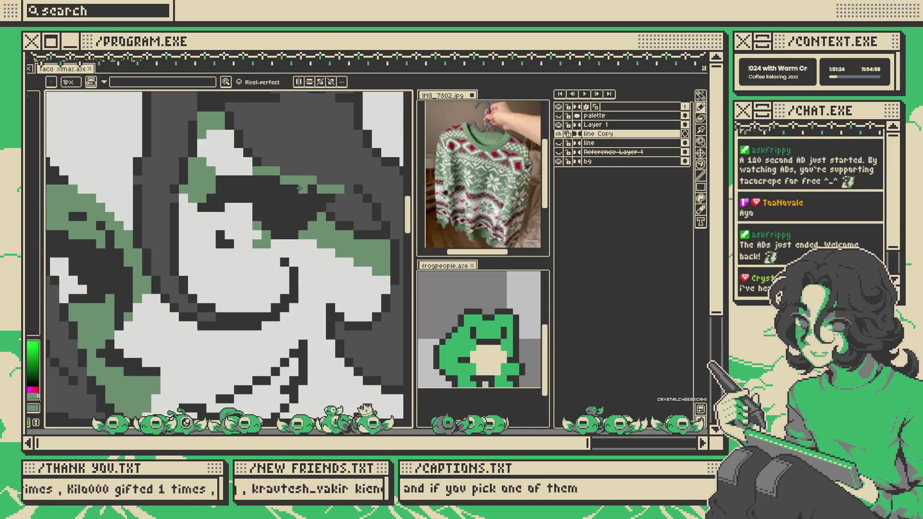
scroll(260, 206, down, 2)
scroll(260, 206, up, 2)
scroll(275, 210, down, 3)
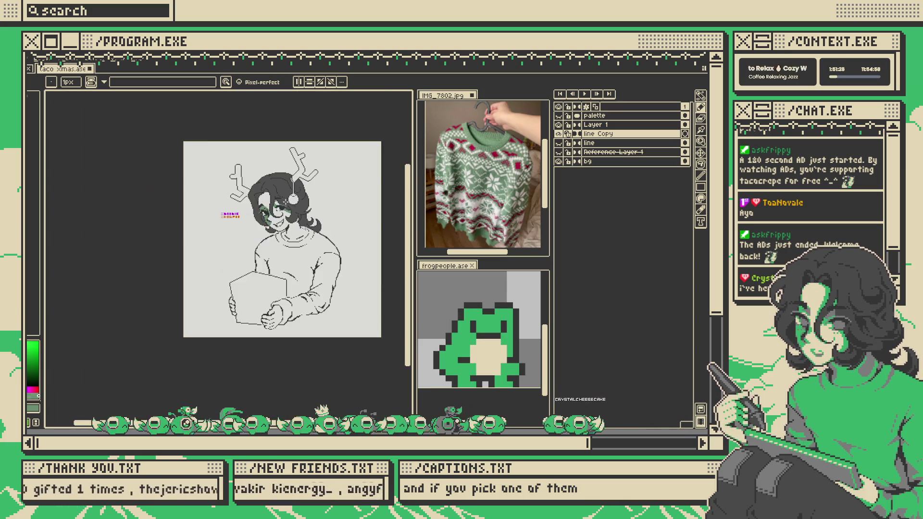
scroll(276, 210, up, 3)
scroll(278, 217, down, 3)
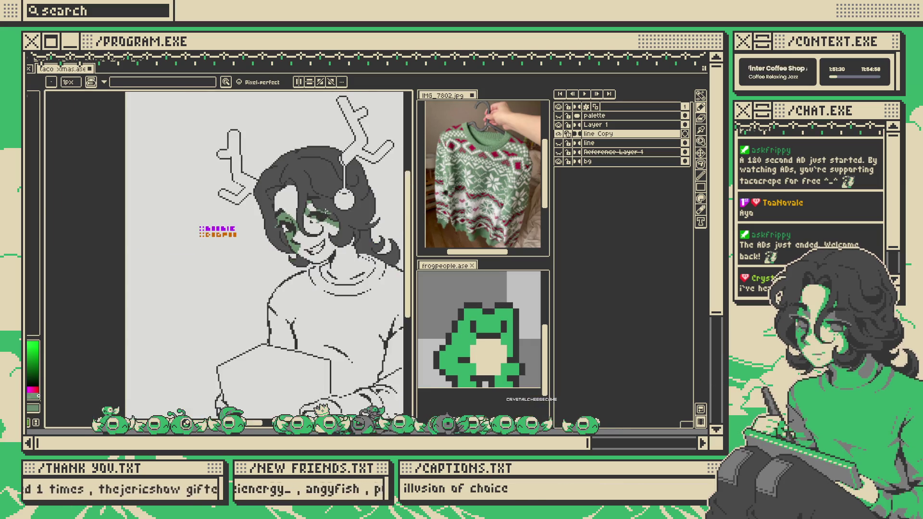
scroll(269, 226, up, 1)
key(ctrl+y)
scroll(252, 245, up, 1)
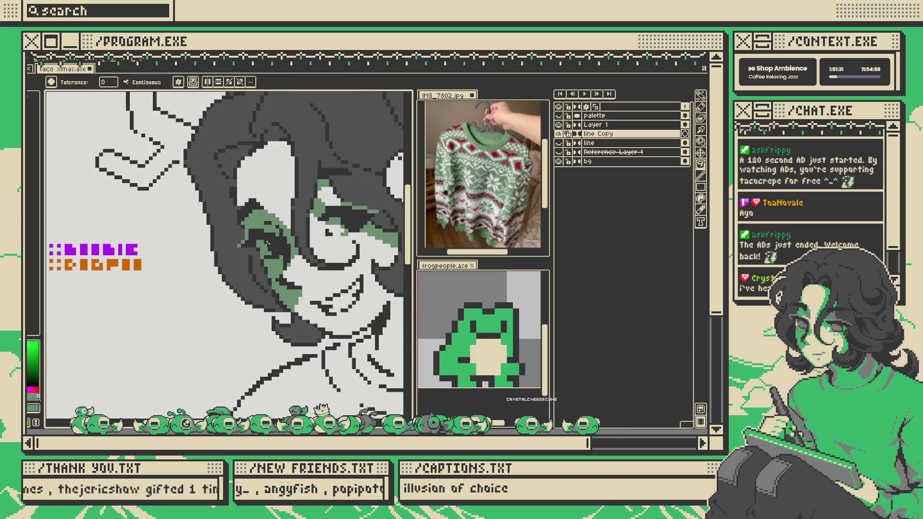
scroll(254, 246, down, 2)
right_click(312, 217)
scroll(228, 251, up, 4)
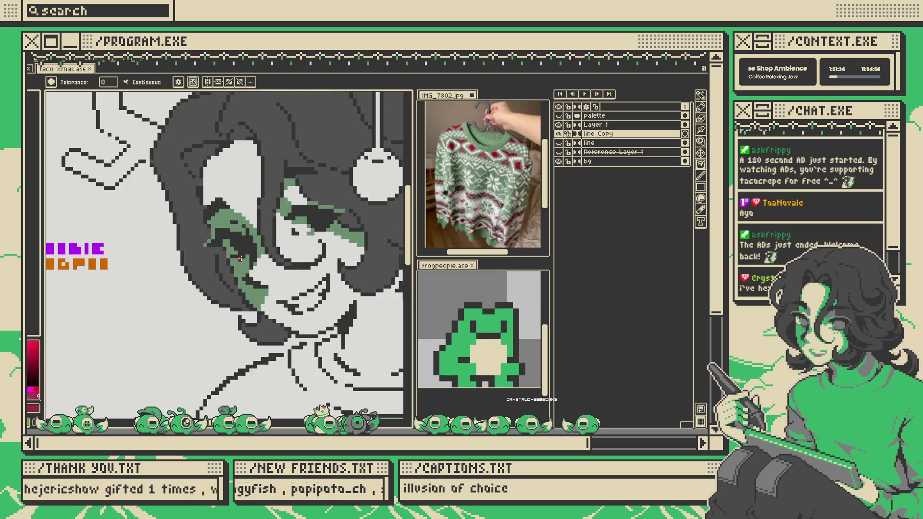
scroll(273, 231, down, 3)
scroll(284, 231, up, 4)
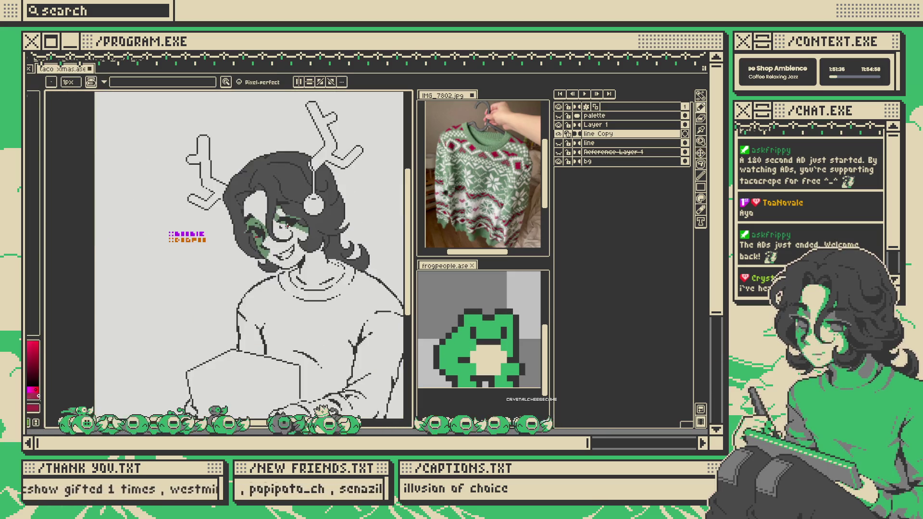
- Undo two unwanted pencil strokes, draw a short horizontal stroke, and save taco Xmas.ase
key(ctrl+z)
scroll(219, 251, up, 2)
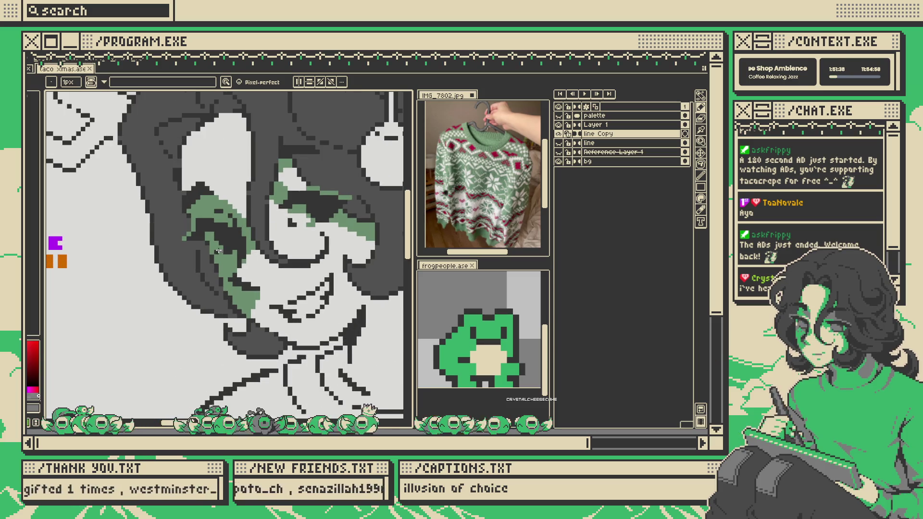
scroll(220, 250, down, 4)
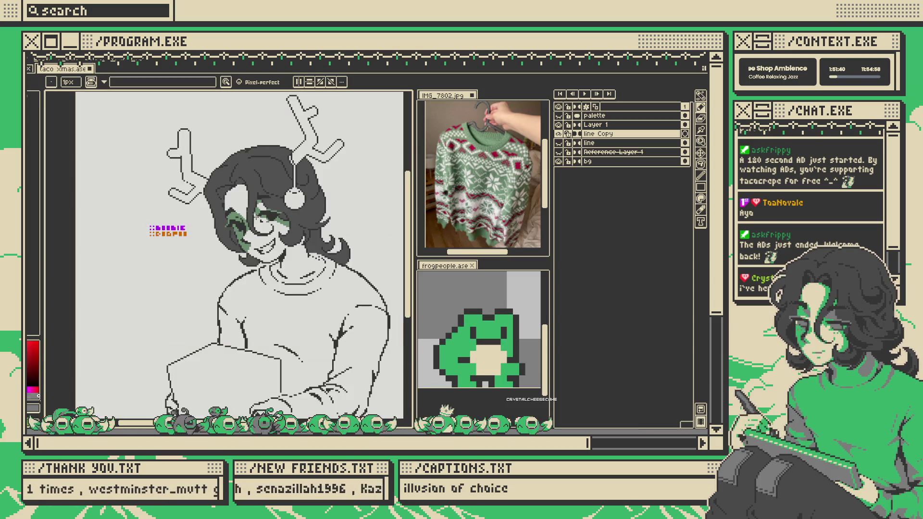
key(ctrl+z)
scroll(282, 238, up, 2)
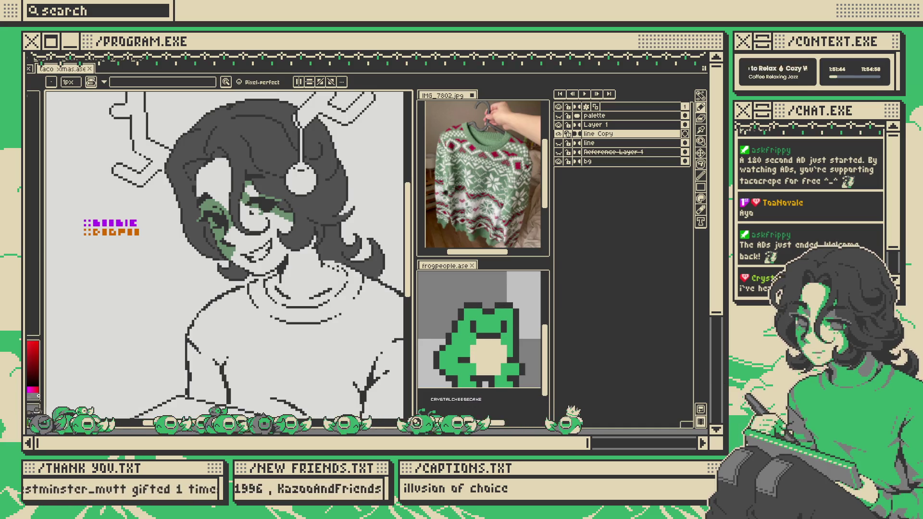
scroll(193, 228, up, 2)
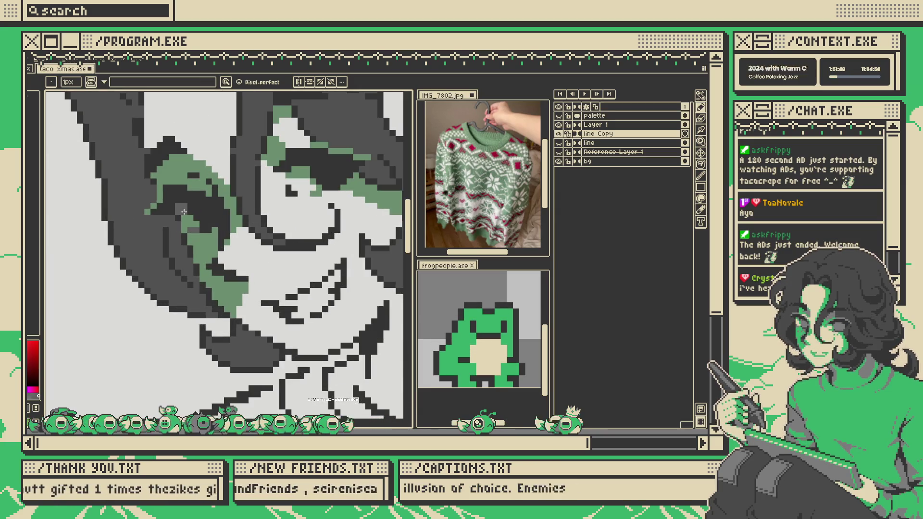
scroll(248, 209, down, 4)
scroll(248, 209, down, 1)
scroll(226, 232, up, 4)
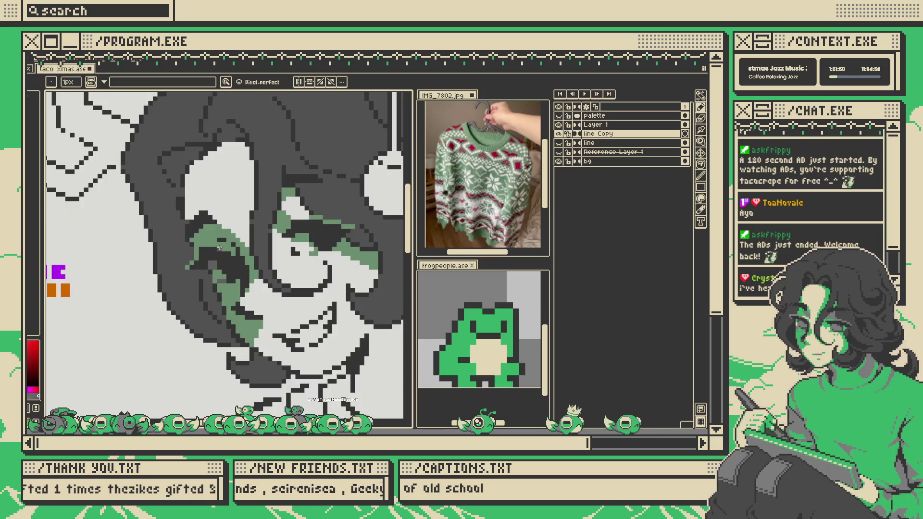
drag(225, 232, 233, 232)
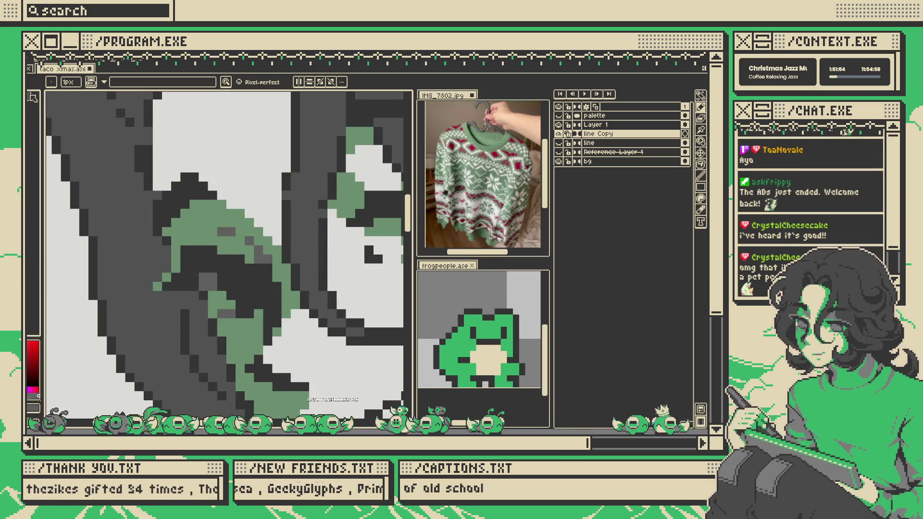
key(ctrl+s)
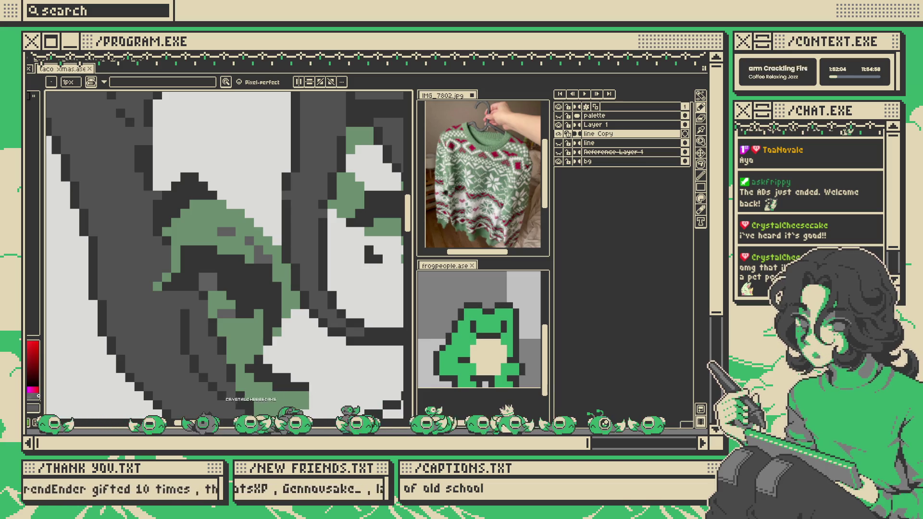
- Zoom around the eye to inspect the touch-ups and return to the Pencil
scroll(107, 135, down, 4)
scroll(237, 224, up, 4)
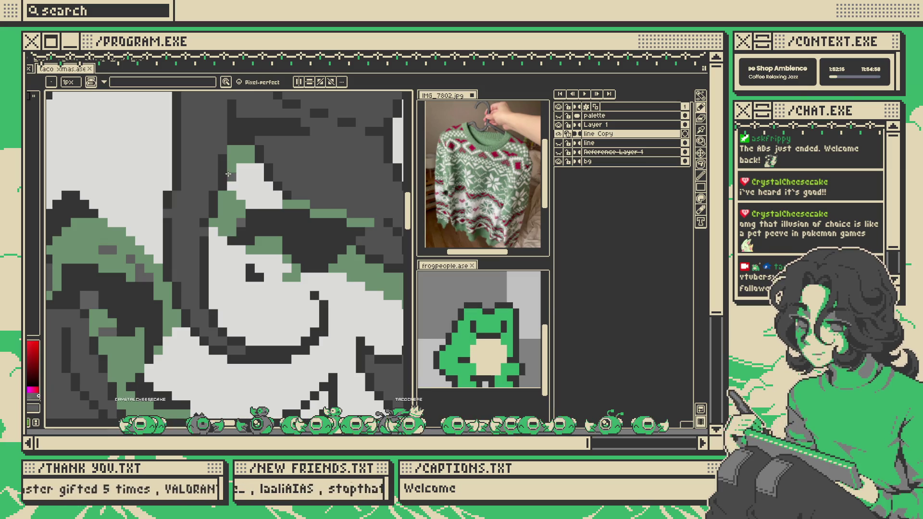
scroll(223, 176, down, 3)
scroll(265, 210, up, 2)
scroll(250, 220, up, 1)
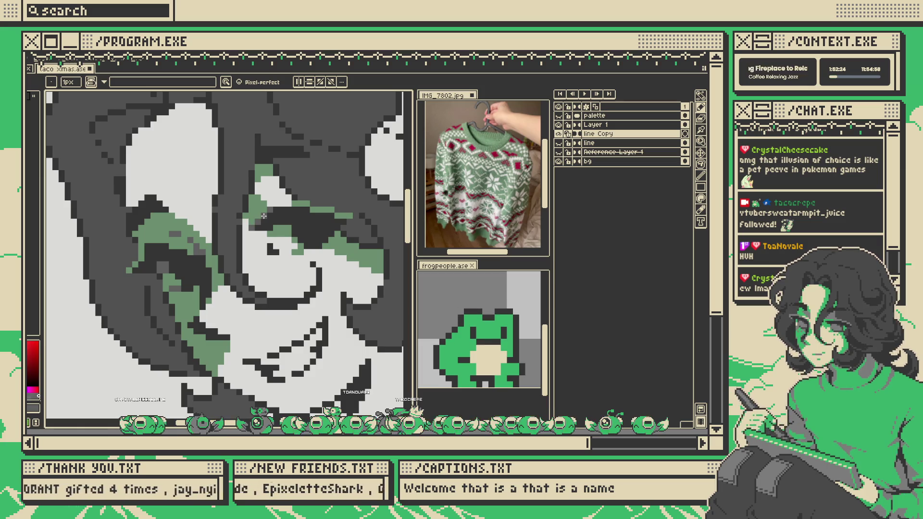
scroll(264, 217, down, 1)
scroll(265, 212, down, 1)
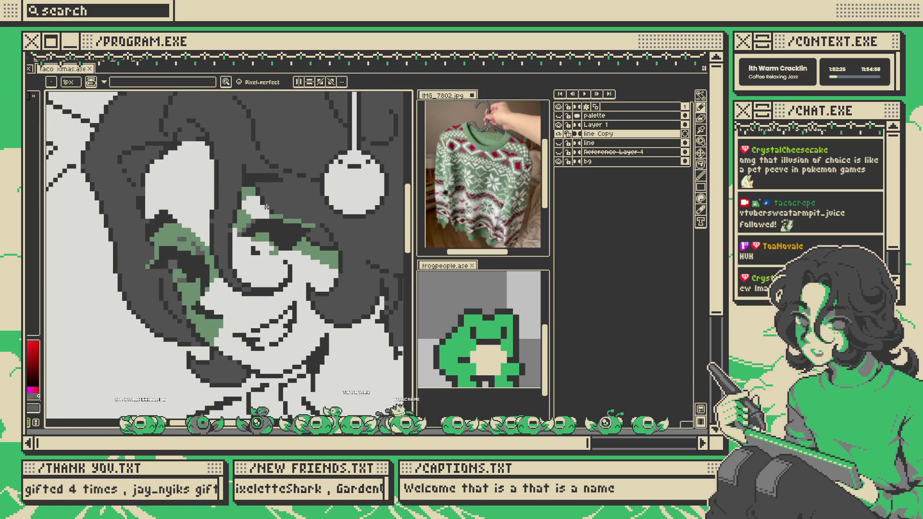
scroll(269, 209, down, 3)
key(v)
scroll(272, 218, up, 2)
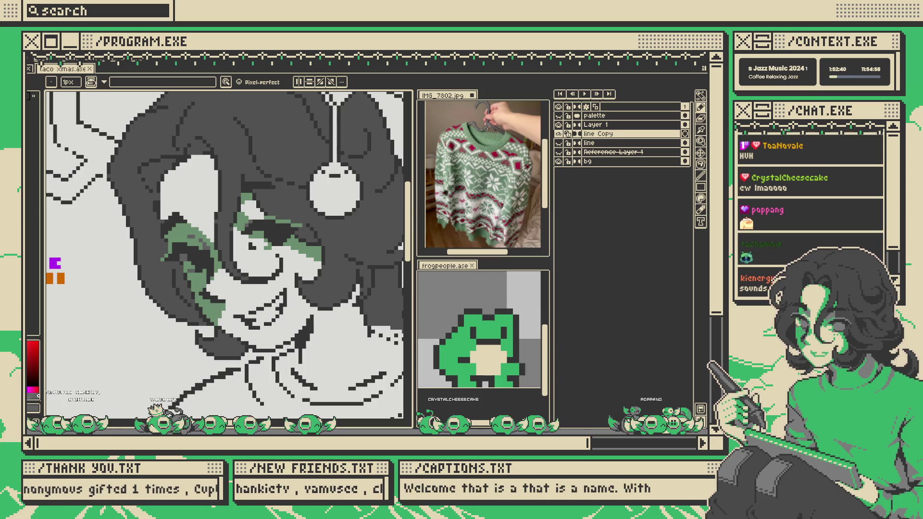
key(v)
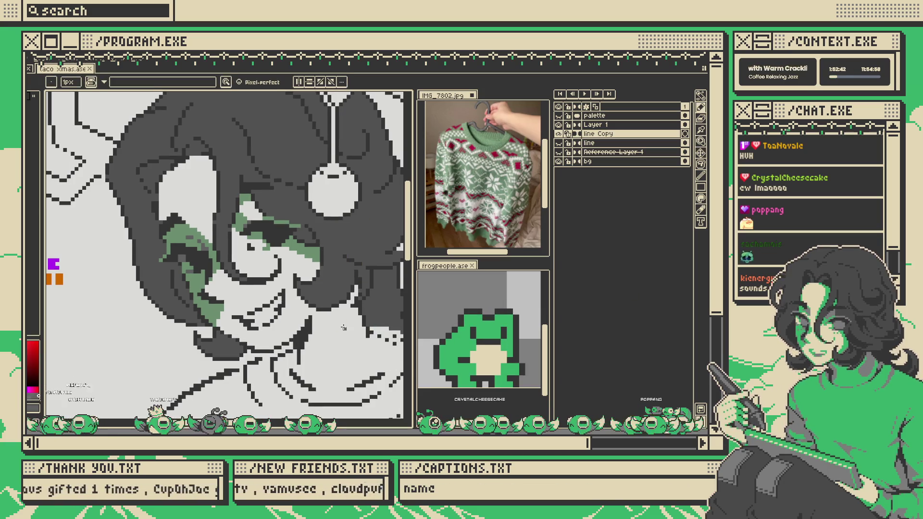
scroll(343, 332, up, 3)
key(b)
scroll(303, 218, up, 1)
scroll(315, 222, down, 2)
scroll(320, 223, up, 2)
scroll(314, 229, down, 3)
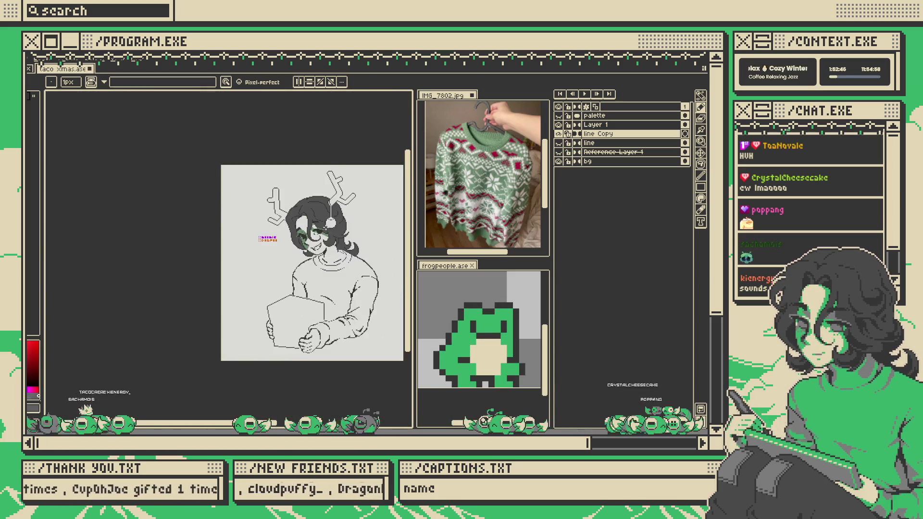
- Zoom in and eyedrop the green cheek pixels as the foreground colour
scroll(315, 230, up, 3)
scroll(314, 230, down, 3)
scroll(315, 230, down, 2)
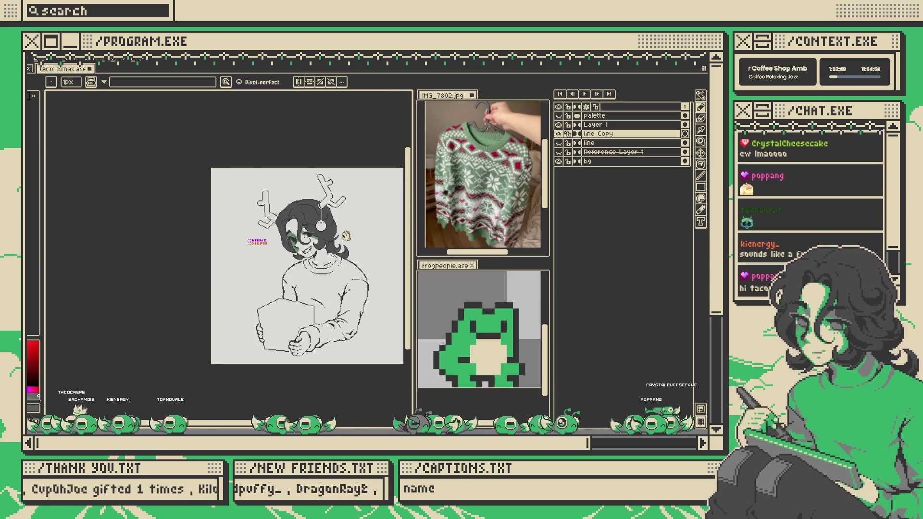
scroll(307, 238, up, 5)
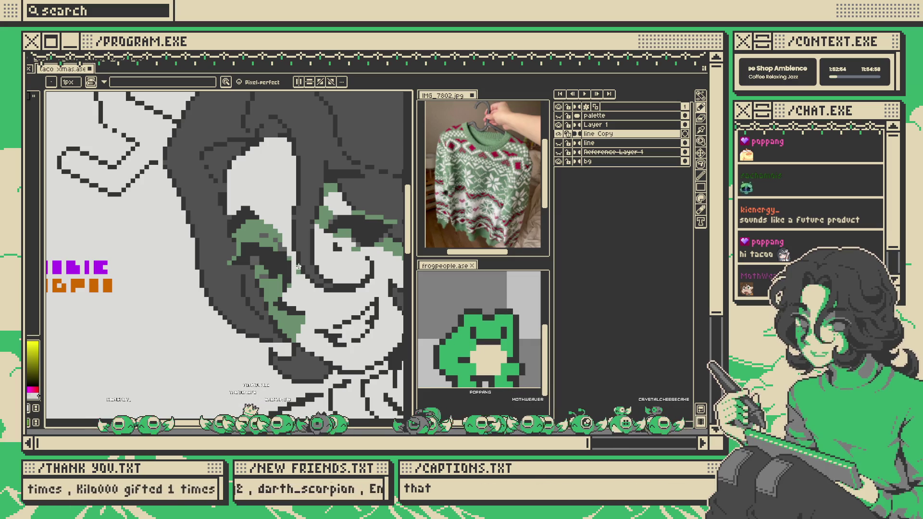
scroll(297, 272, down, 3)
scroll(283, 284, up, 5)
alt+click(276, 291)
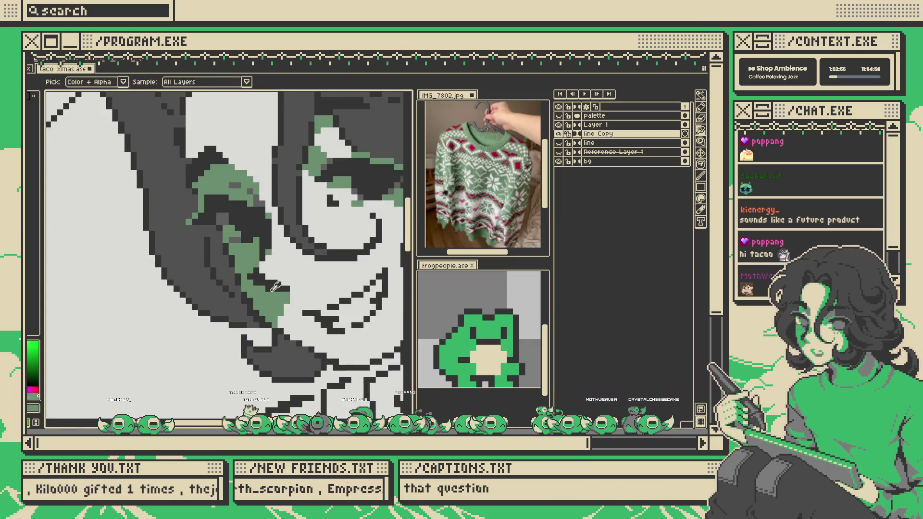
scroll(300, 281, down, 5)
scroll(327, 254, up, 2)
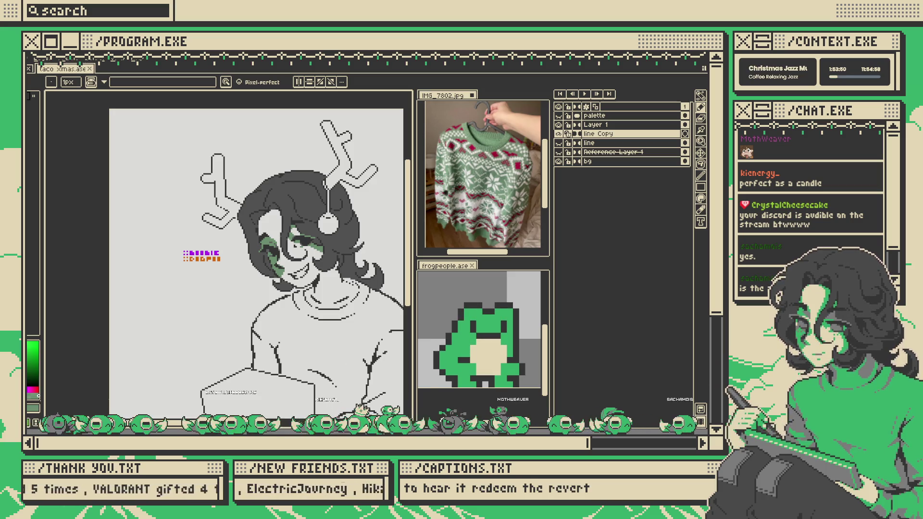
key(ctrl+alt+KP_1)
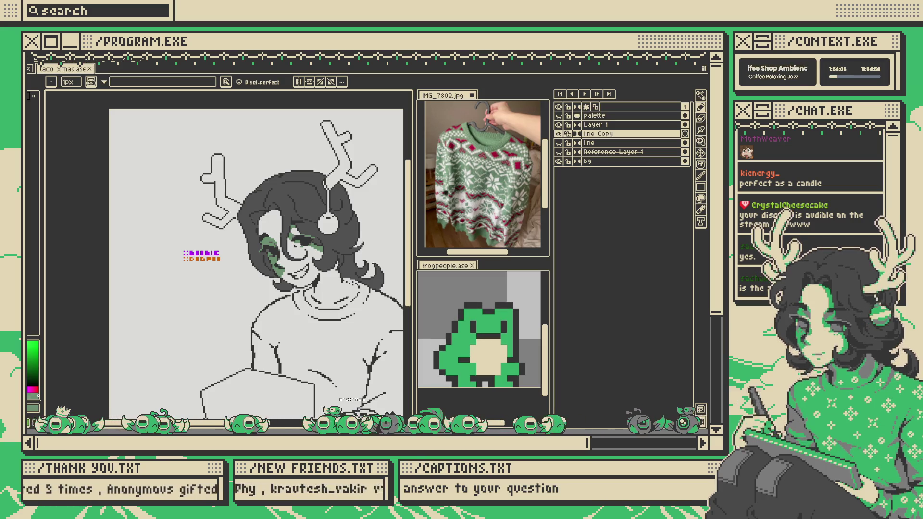
- Eyedrop the green from the cheek shading on the girl's face
scroll(246, 366, down, 3)
scroll(269, 240, up, 3)
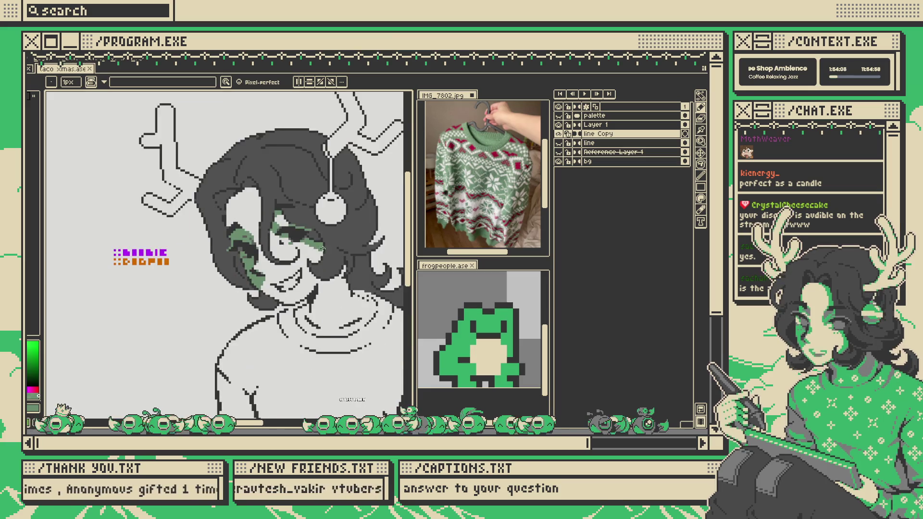
scroll(286, 212, up, 2)
scroll(250, 231, down, 2)
scroll(199, 248, up, 2)
scroll(199, 248, up, 2)
alt+click(199, 251)
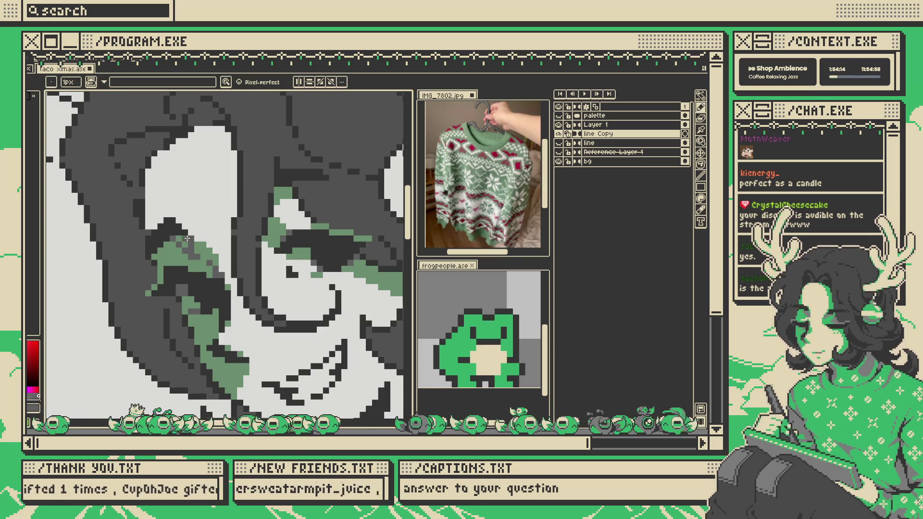
scroll(177, 240, down, 3)
scroll(220, 259, up, 3)
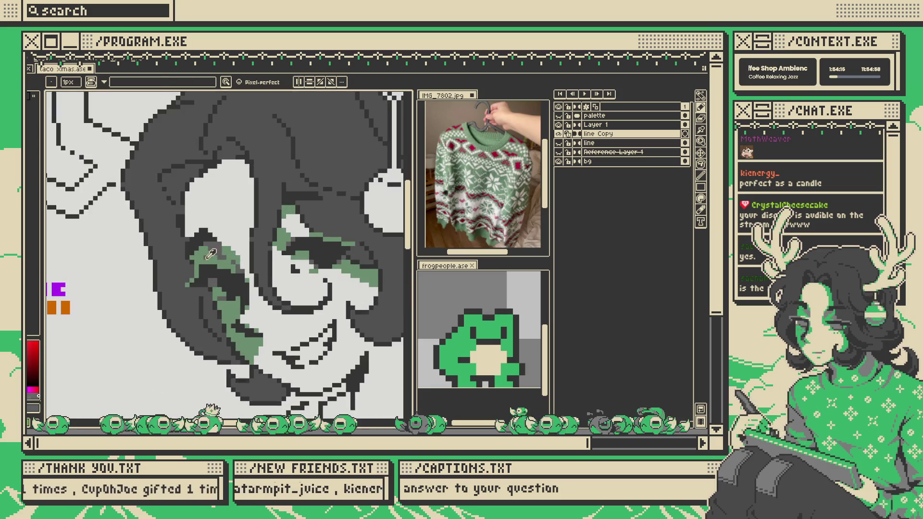
alt+click(220, 259)
- Swap the current colour to dark red, then back to green
key(x)
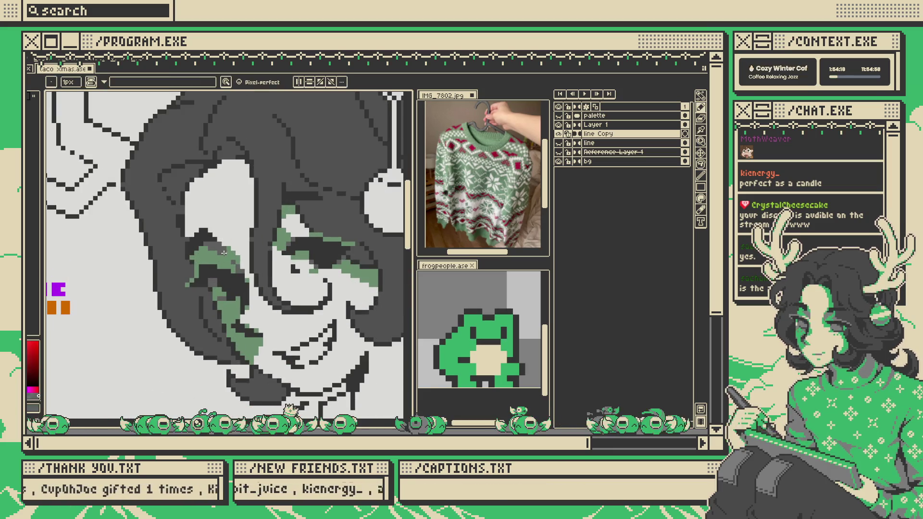
scroll(265, 219, down, 3)
scroll(278, 226, down, 2)
scroll(285, 233, up, 2)
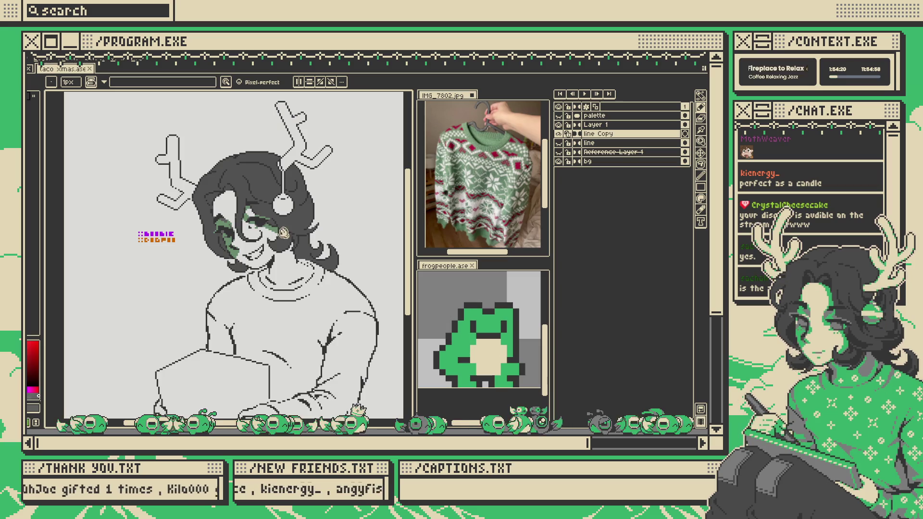
scroll(285, 232, down, 2)
scroll(285, 232, up, 2)
scroll(285, 232, down, 2)
scroll(285, 233, up, 2)
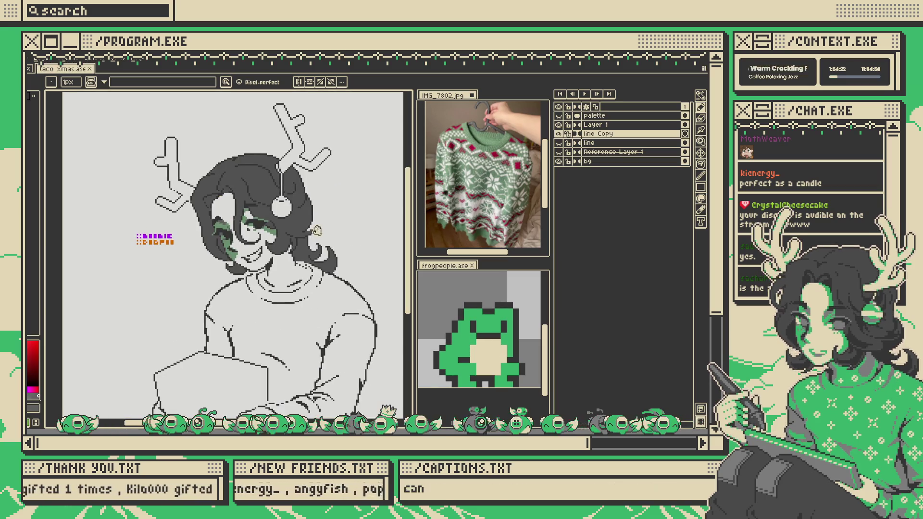
scroll(285, 233, right, 2)
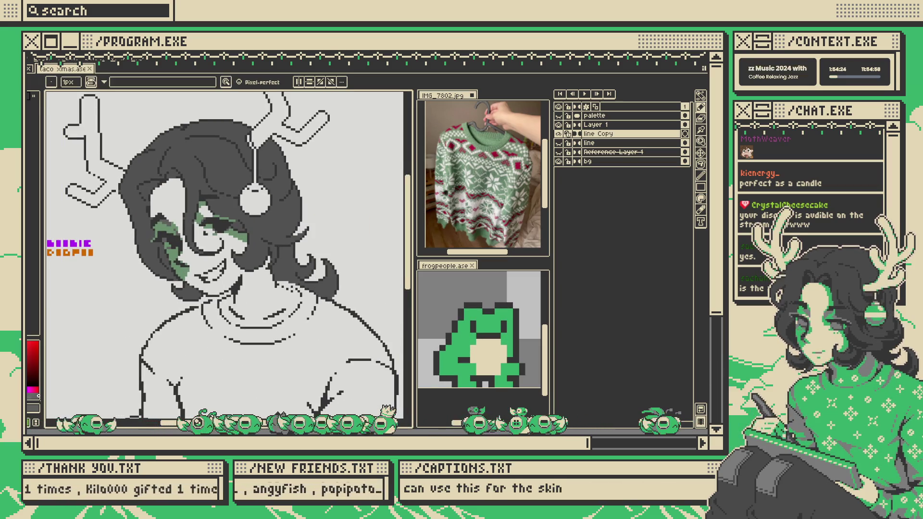
scroll(230, 254, left, 2)
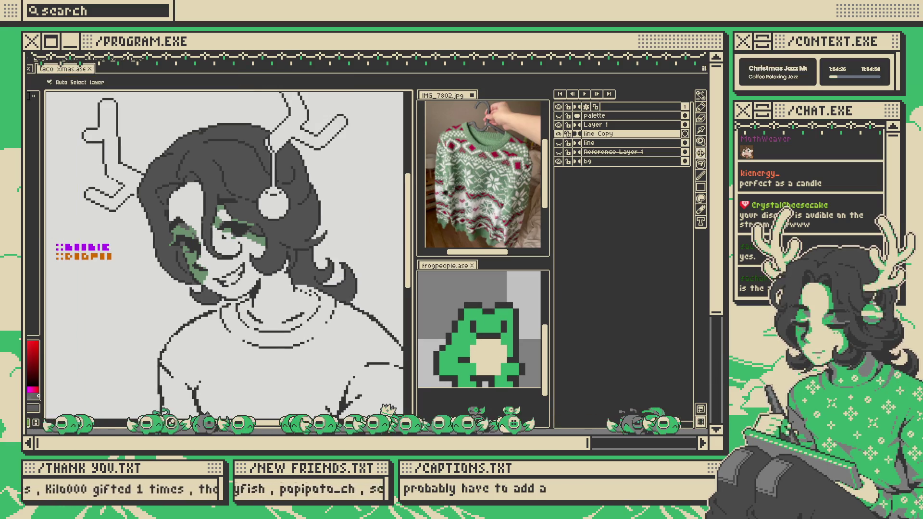
key(x)
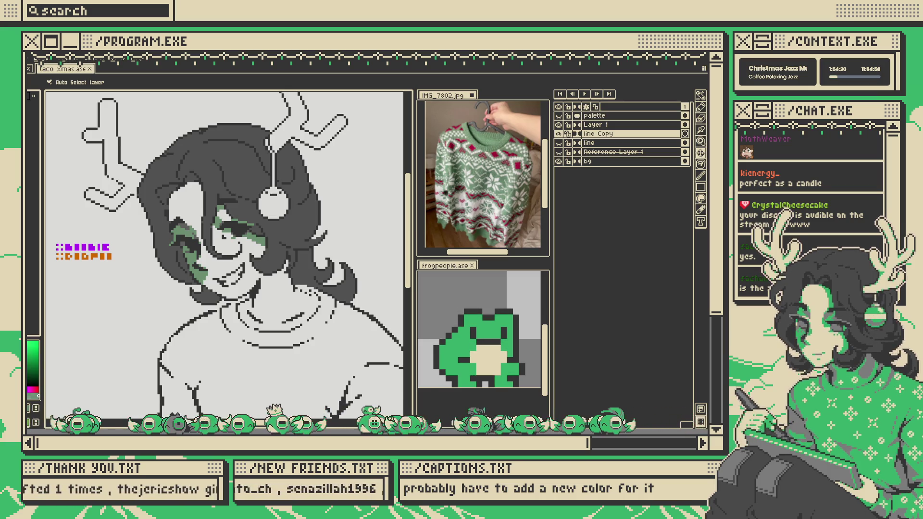
- Try a green Paint Bucket fill beside the eye, then undo it
key(g)
scroll(202, 228, up, 1)
scroll(202, 228, down, 2)
scroll(202, 228, up, 2)
click(164, 231)
key(ctrl+z)
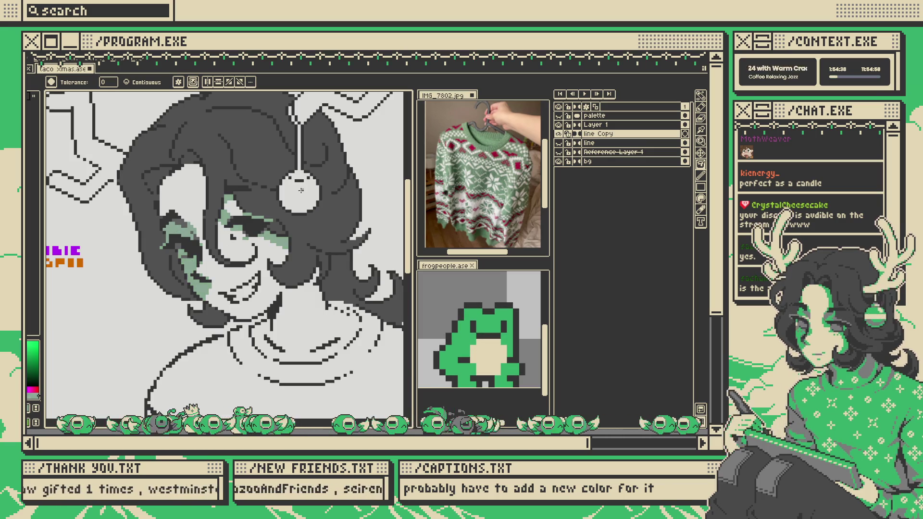
- Undo the three most recent hair and face paint edits
scroll(197, 266, down, 3)
scroll(290, 203, up, 2)
scroll(291, 204, down, 2)
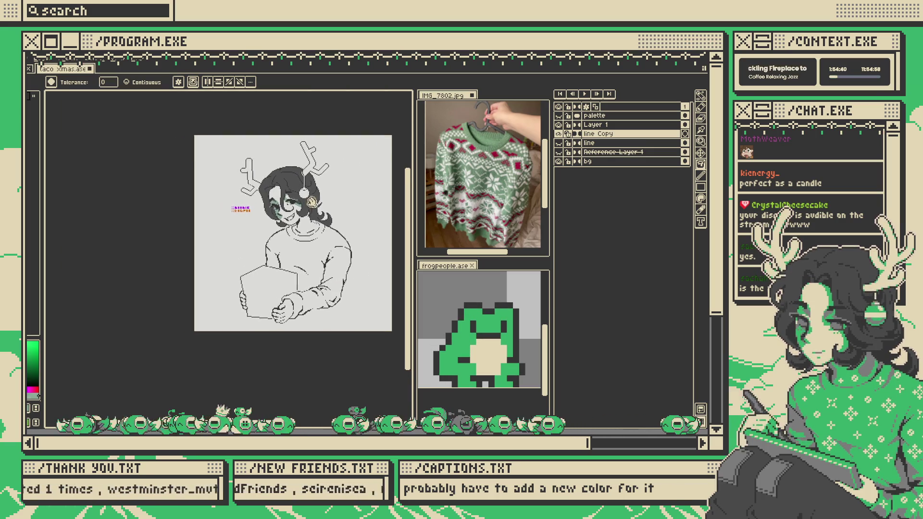
scroll(327, 207, up, 4)
key(ctrl+z)
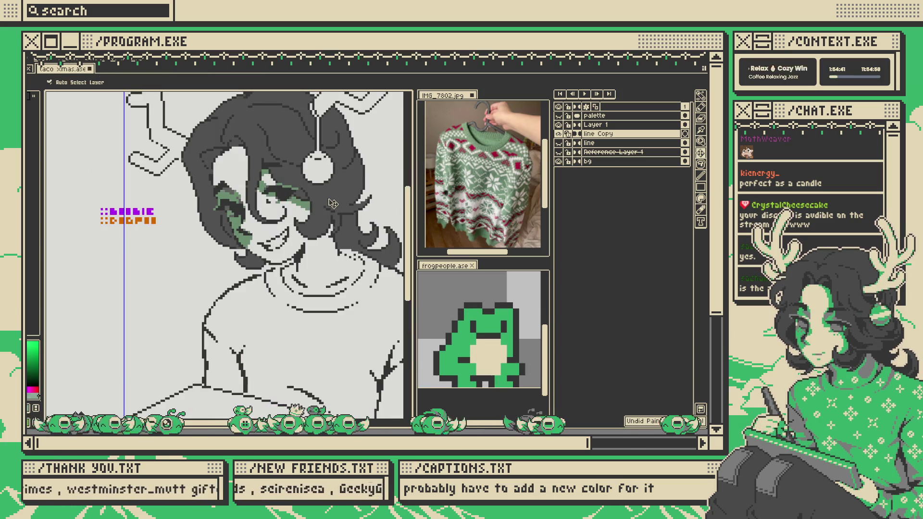
key(ctrl+z)
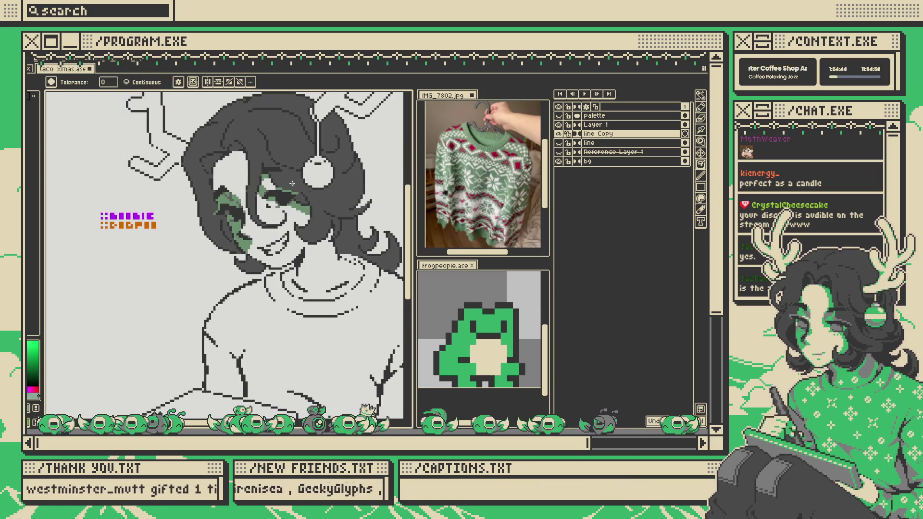
key(ctrl+z)
- Bring the face into view and draw a short grey stroke on it
drag(297, 190, 296, 212)
scroll(296, 212, up, 4)
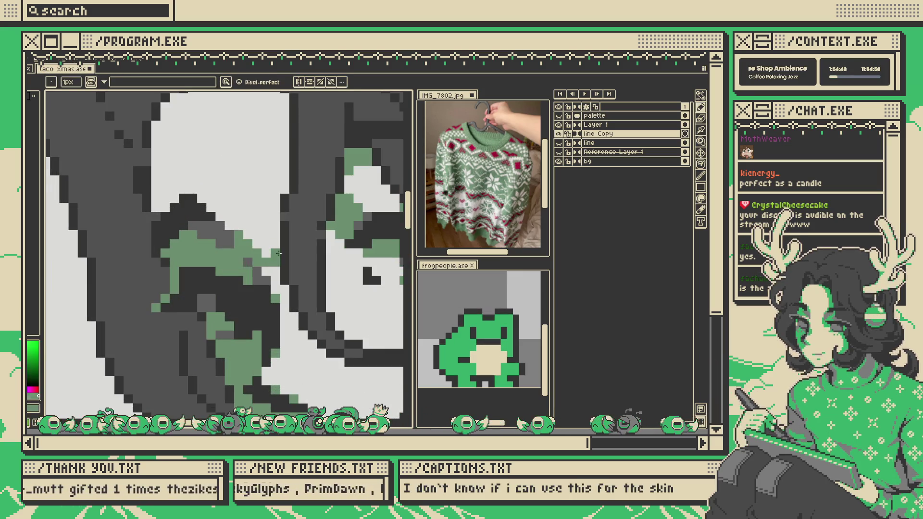
scroll(275, 265, down, 3)
scroll(280, 272, up, 1)
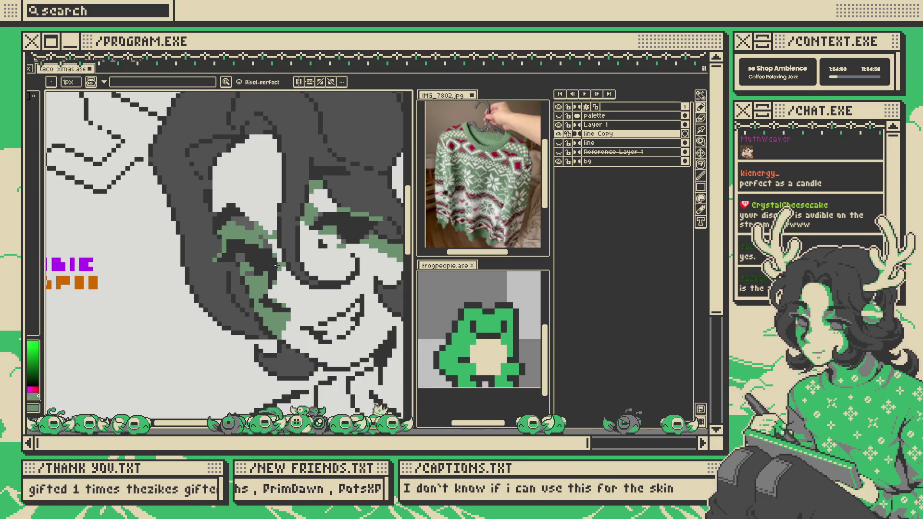
scroll(278, 258, down, 2)
scroll(279, 249, up, 2)
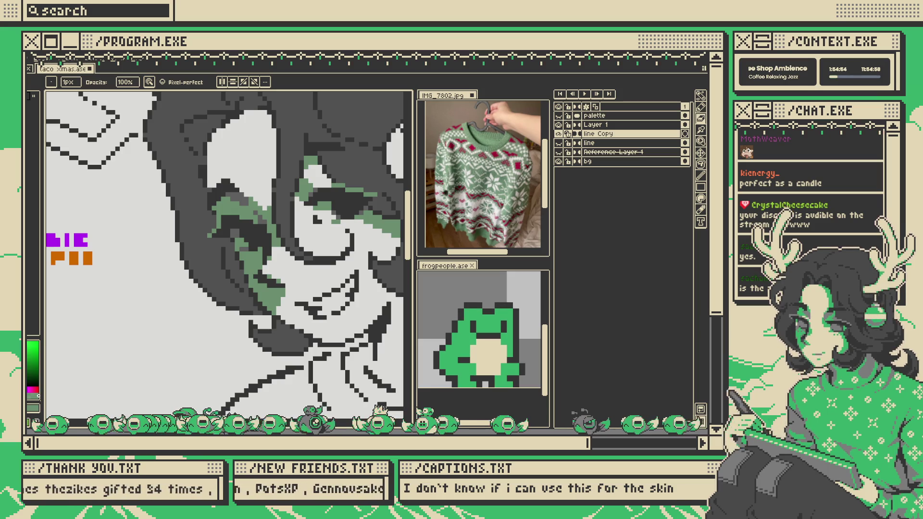
scroll(298, 248, down, 2)
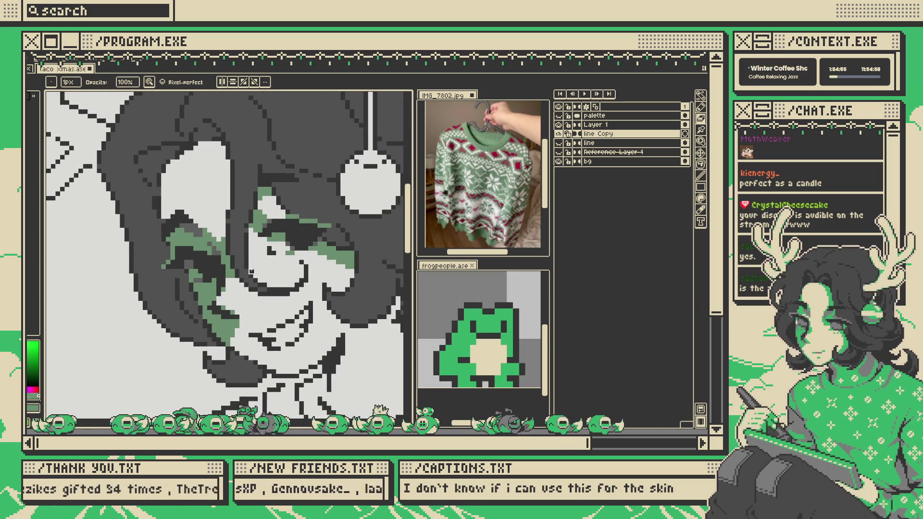
scroll(276, 253, up, 2)
scroll(275, 253, up, 1)
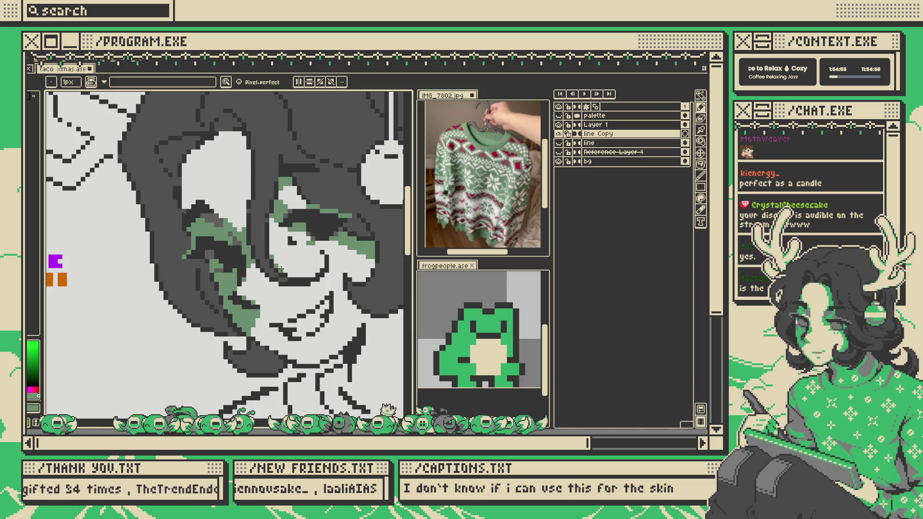
scroll(327, 257, down, 5)
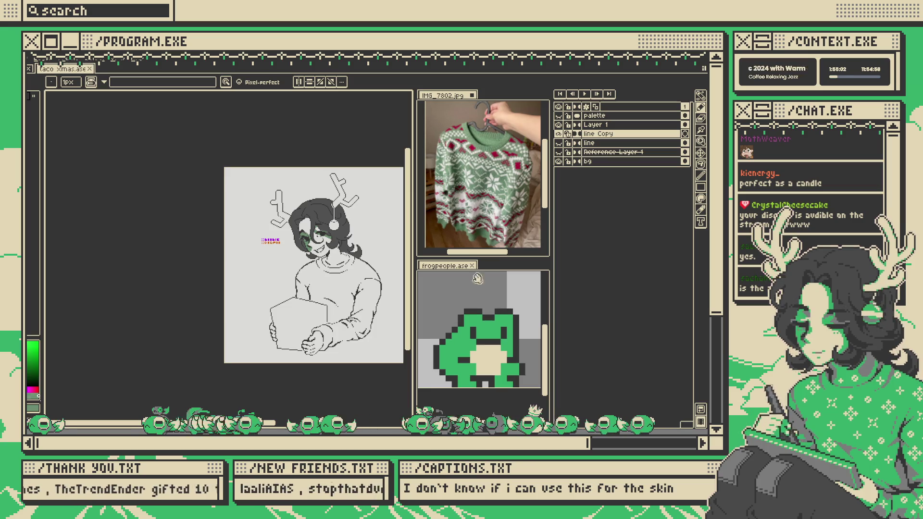
scroll(323, 232, up, 5)
scroll(308, 308, up, 5)
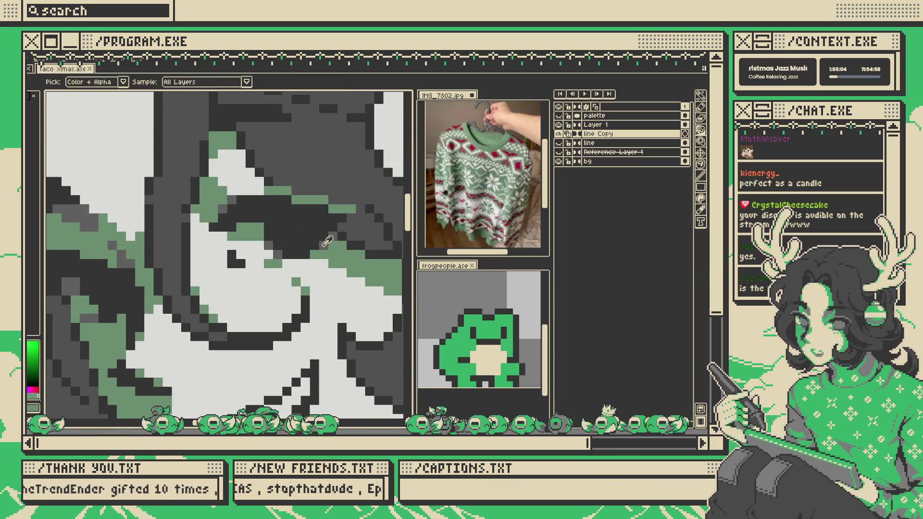
drag(307, 309, 286, 329)
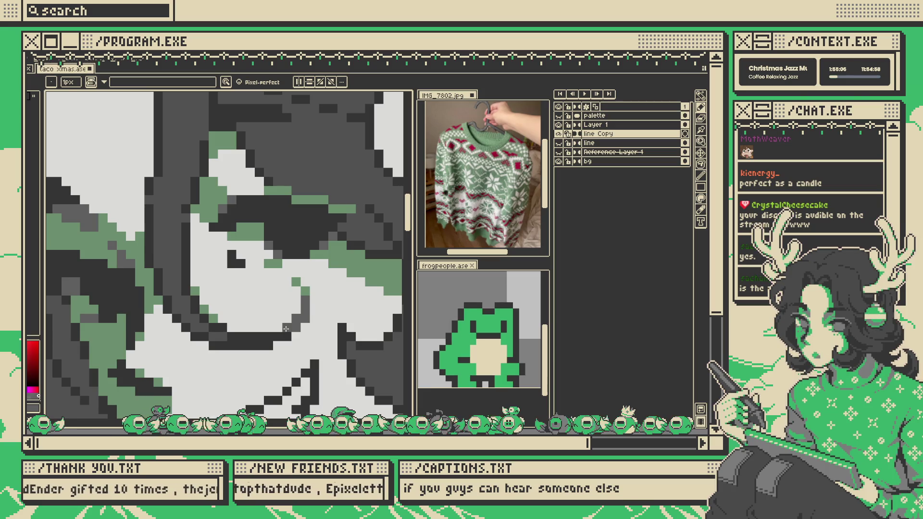
- Lighten a pixel on the mouth line and recolour a row of dark pixels lighter grey
scroll(277, 338, down, 3)
scroll(290, 310, up, 3)
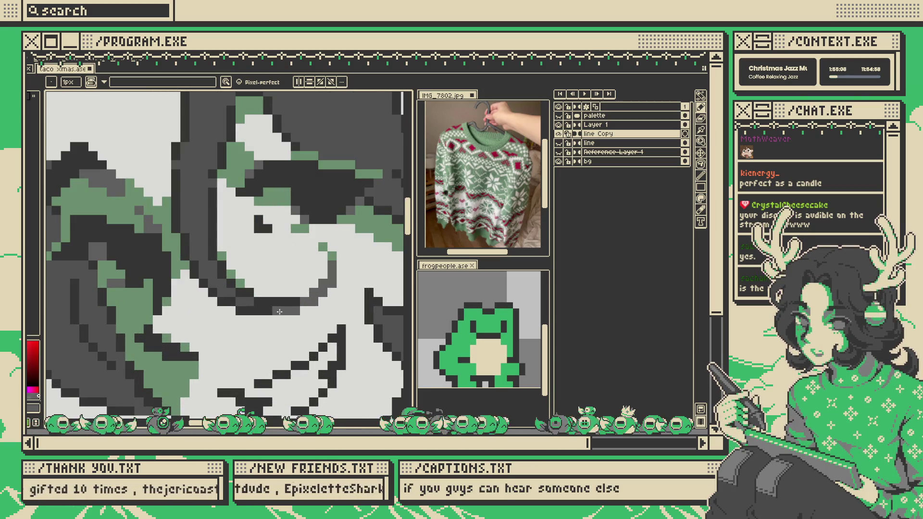
scroll(287, 264, down, 3)
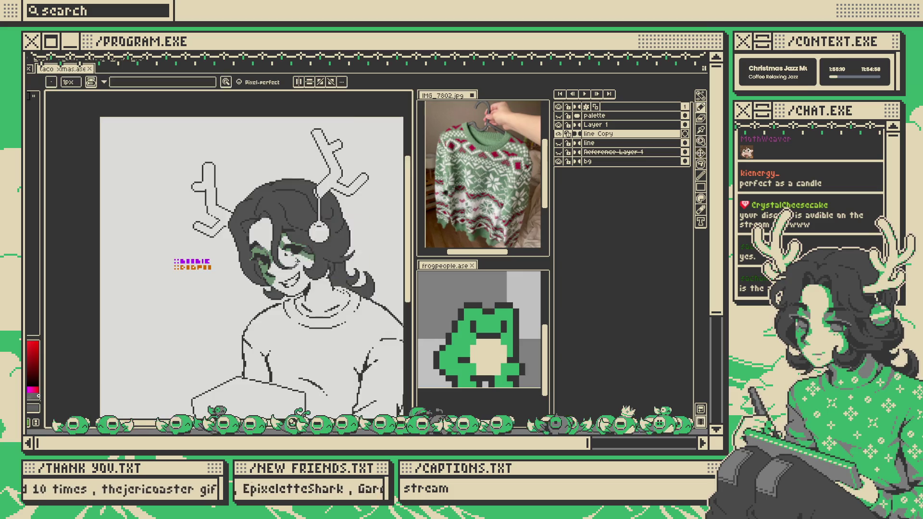
scroll(298, 258, up, 3)
click(258, 270)
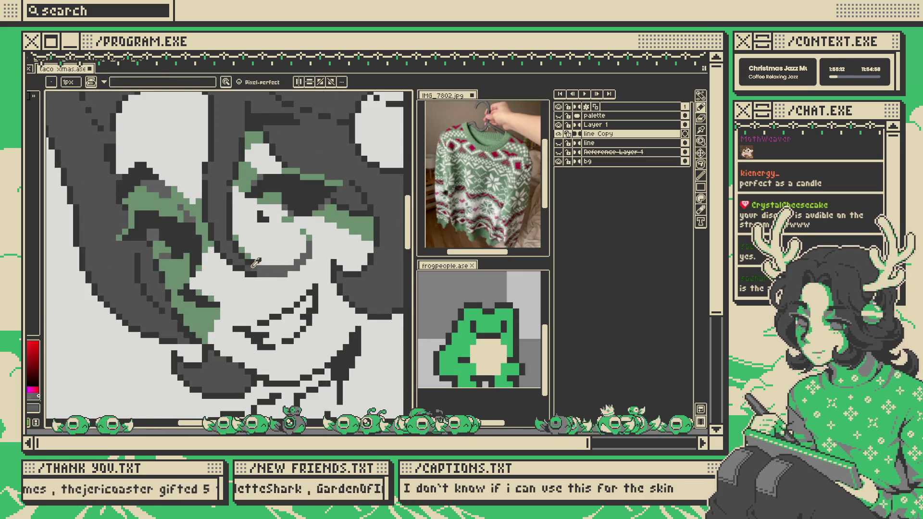
key(g)
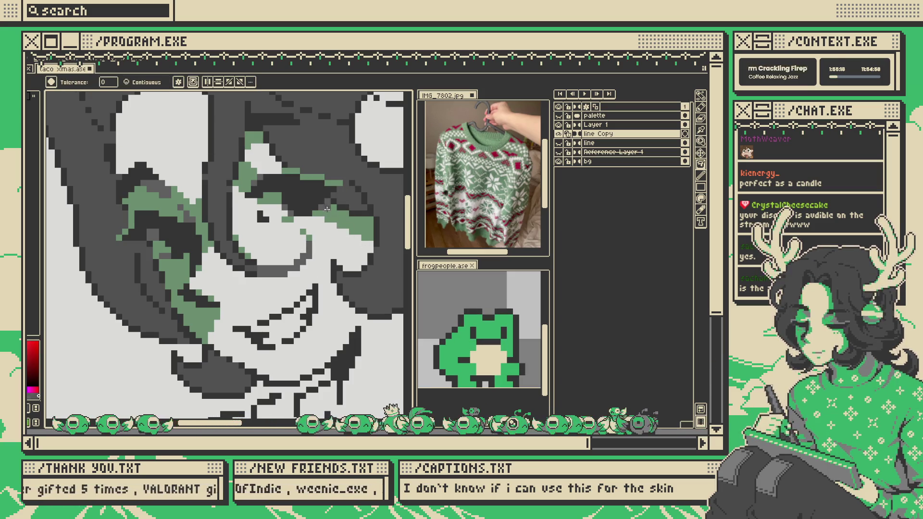
scroll(296, 212, down, 3)
scroll(296, 212, up, 3)
scroll(295, 213, up, 1)
key(b)
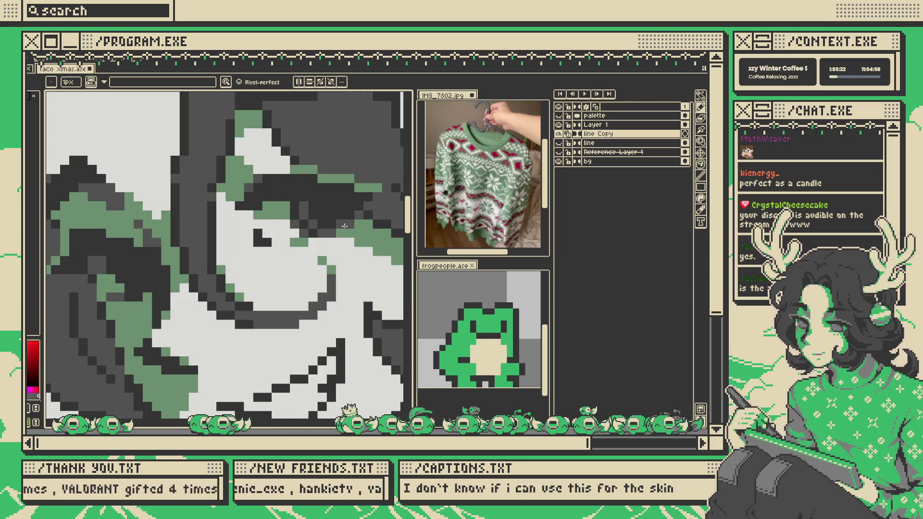
drag(351, 203, 315, 204)
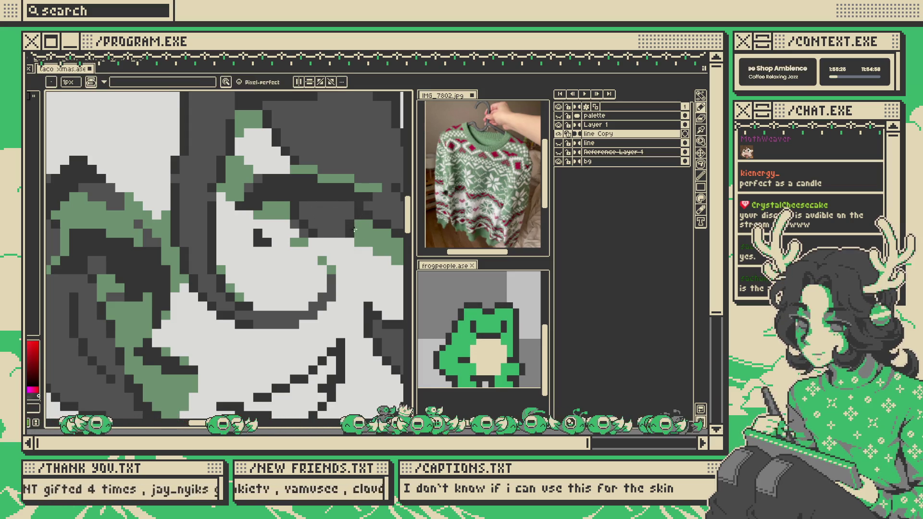
- Select the green shading colour for the face
scroll(352, 229, down, 1)
scroll(357, 226, down, 3)
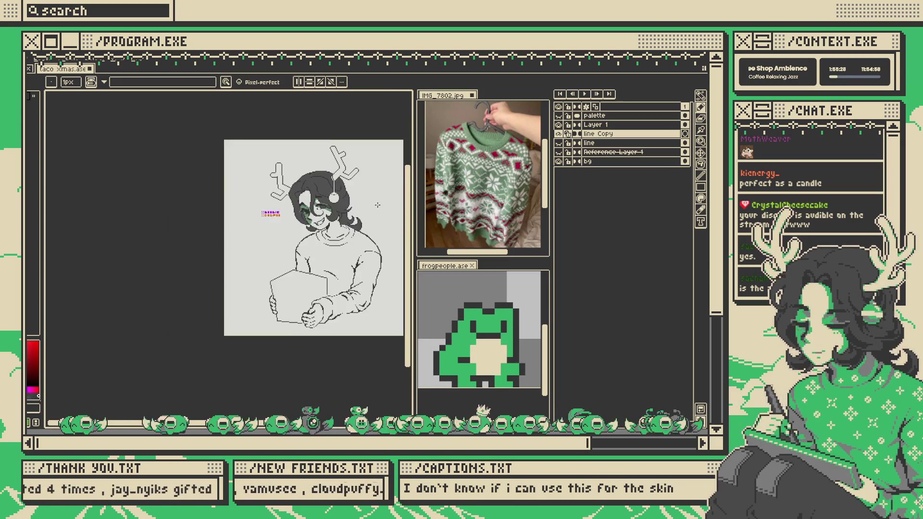
scroll(268, 212, up, 2)
scroll(268, 212, up, 3)
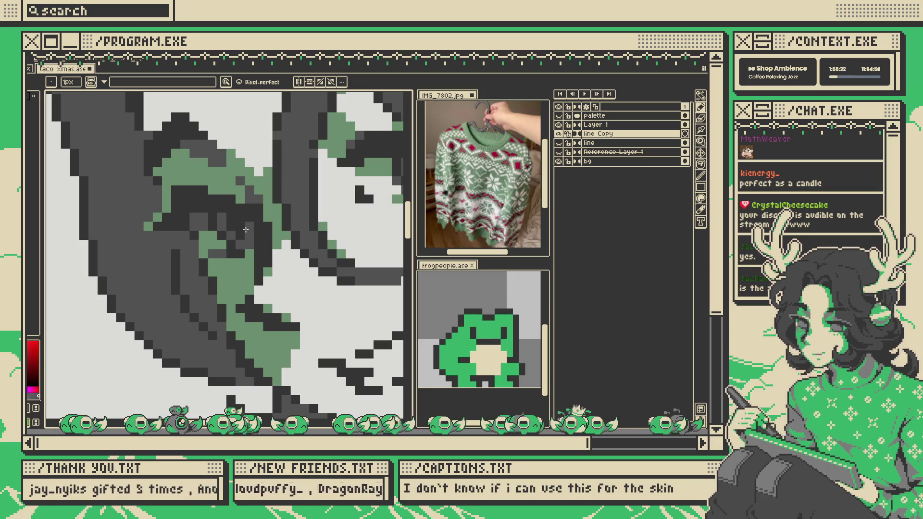
scroll(237, 220, down, 5)
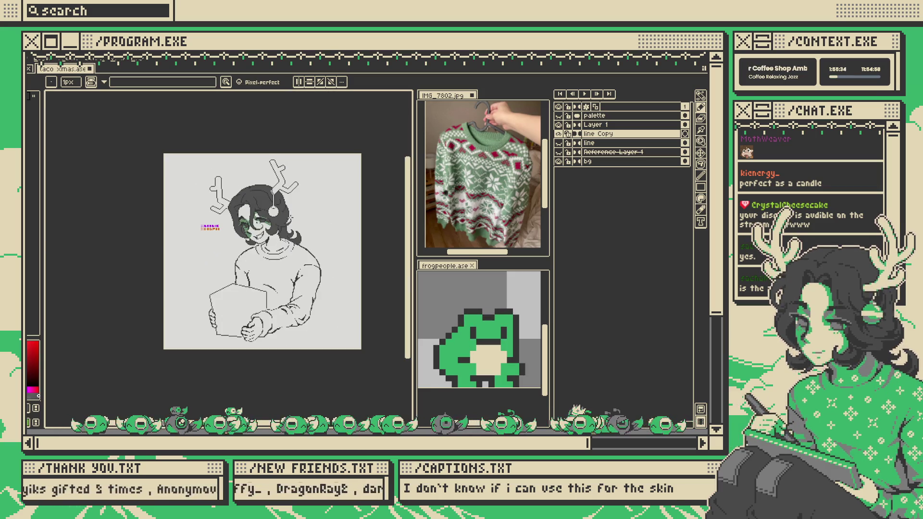
scroll(199, 226, up, 5)
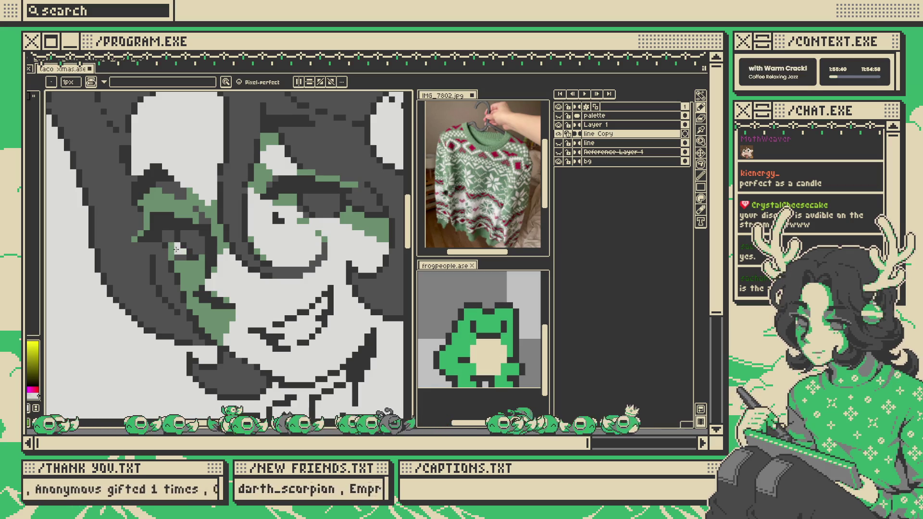
scroll(173, 243, down, 5)
key(v)
key(b)
scroll(280, 222, up, 2)
scroll(279, 223, up, 1)
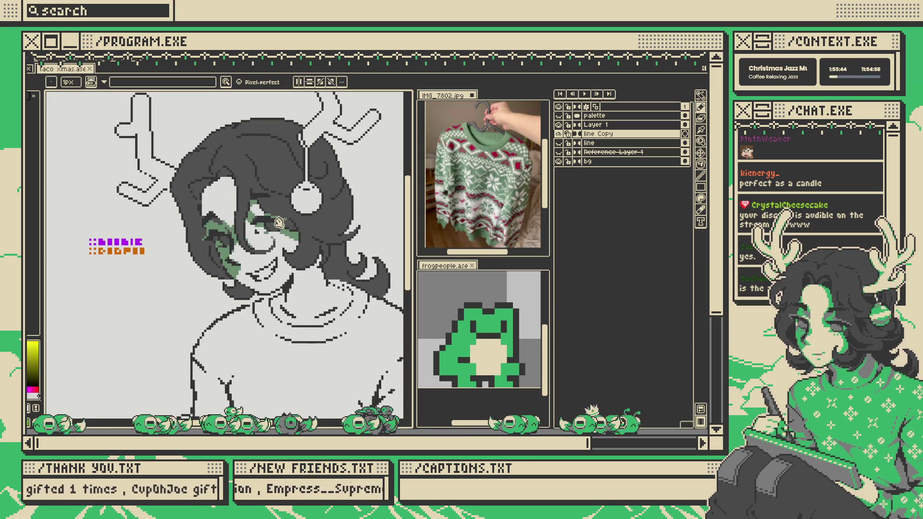
scroll(279, 224, down, 2)
scroll(278, 222, up, 2)
scroll(277, 222, up, 2)
alt+click(275, 222)
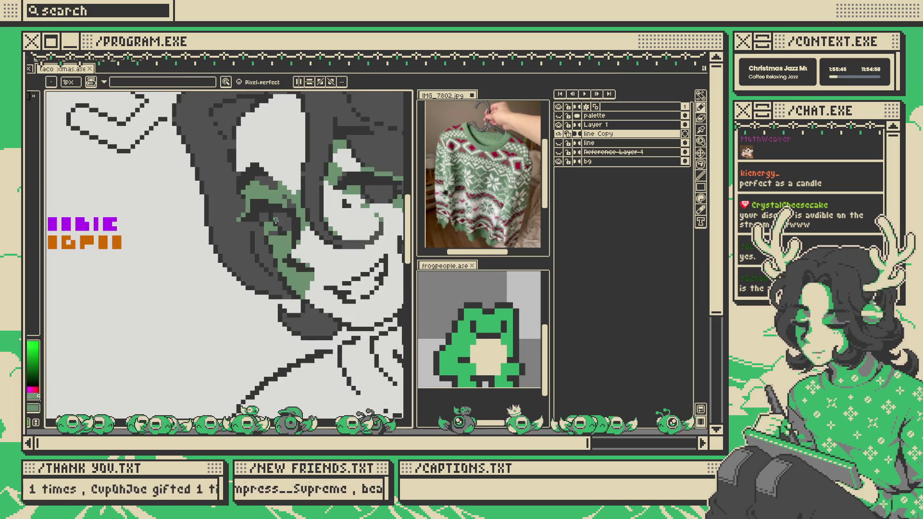
- Return to the Pencil and zoom around the face's left side before shading
key(v)
scroll(274, 221, down, 3)
scroll(266, 220, up, 5)
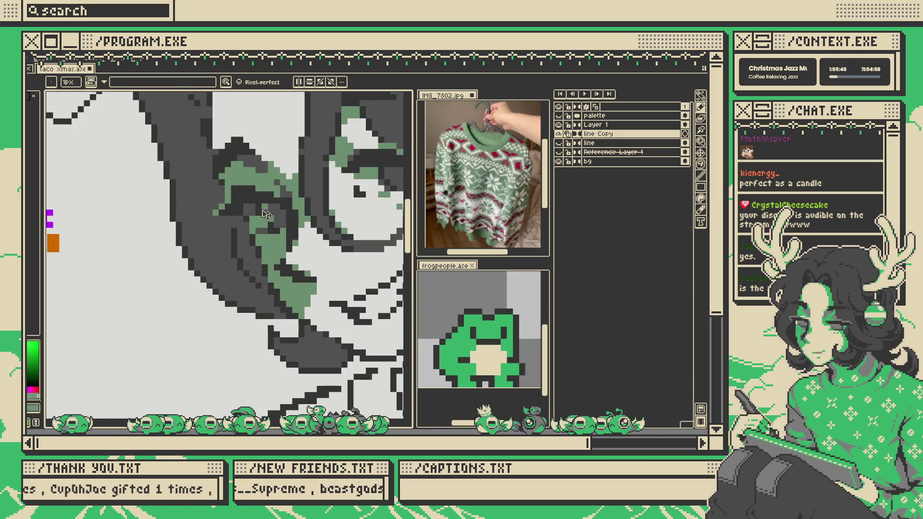
scroll(262, 219, down, 3)
key(b)
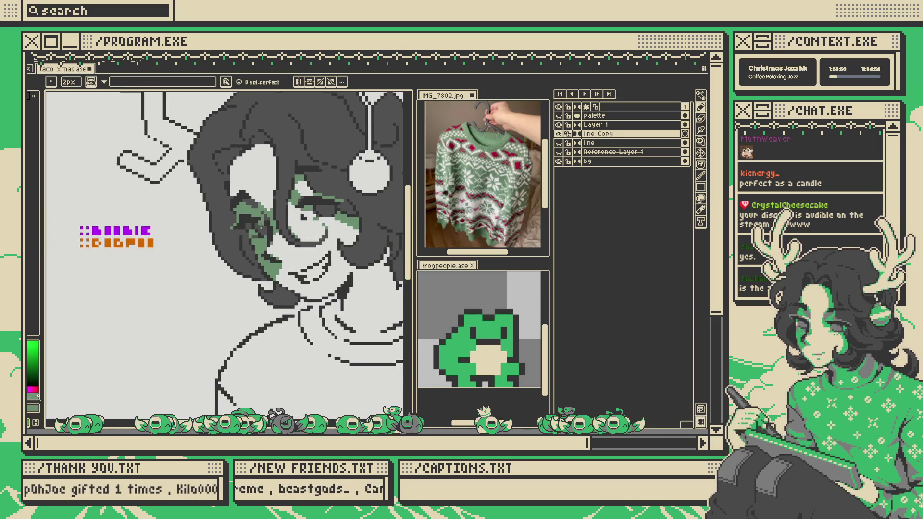
scroll(260, 227, up, 3)
scroll(260, 227, down, 5)
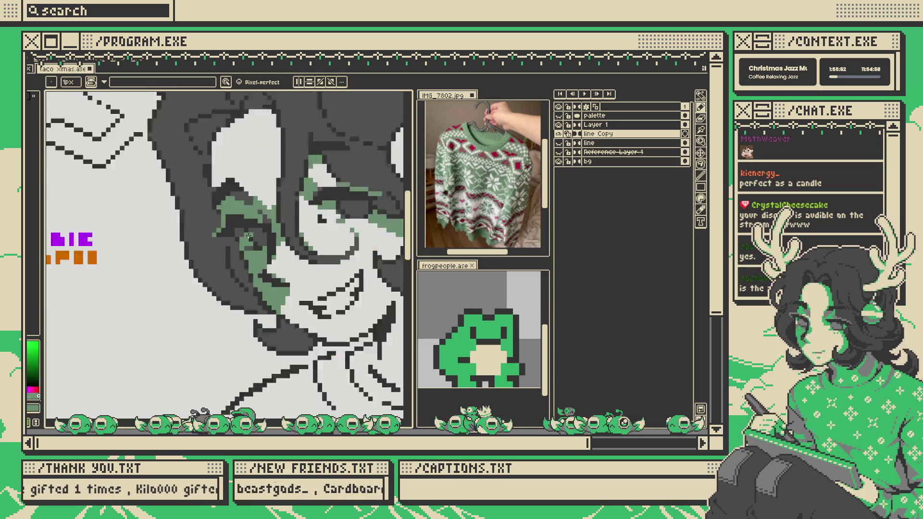
scroll(270, 221, up, 5)
scroll(344, 210, down, 5)
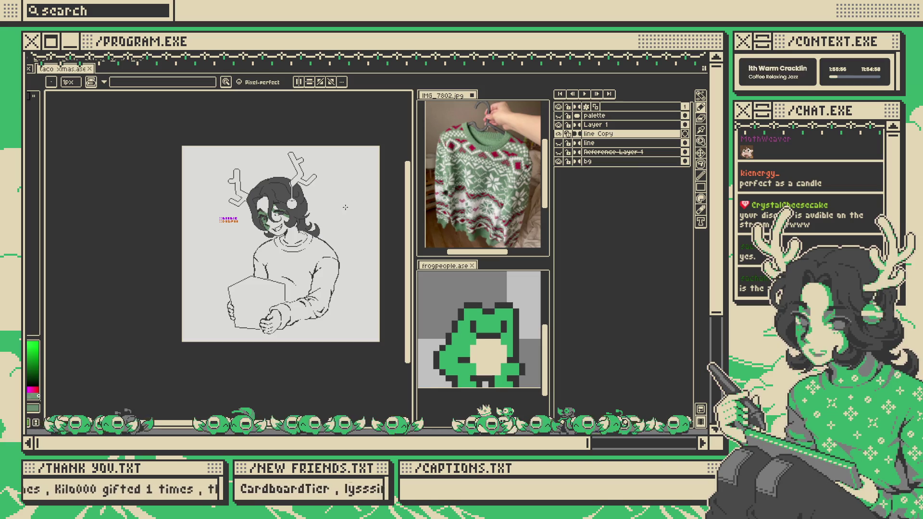
scroll(257, 233, up, 3)
scroll(257, 233, down, 3)
scroll(257, 234, up, 5)
- Eyedrop the face green, draw a jaw shading line, and bucket-fill the chin gap
key(i)
click(256, 235)
key(b)
drag(301, 275, 300, 298)
key(g)
click(288, 260)
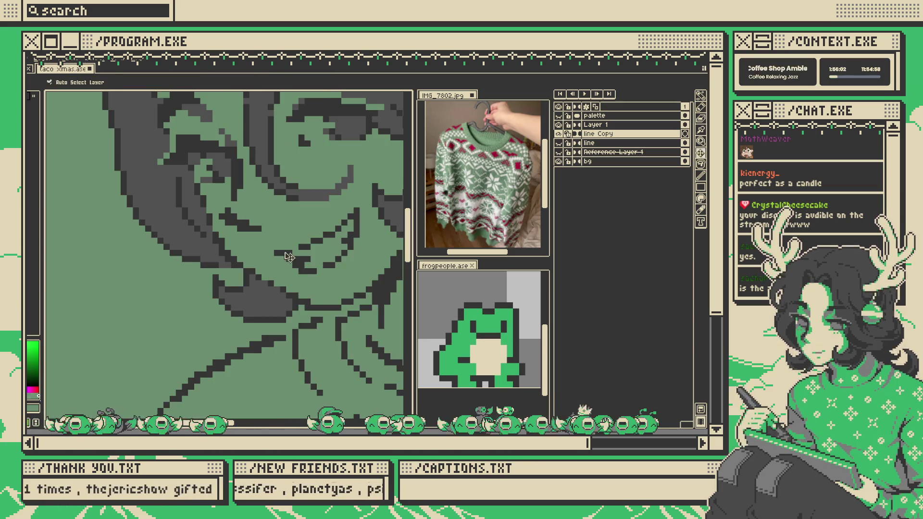
key(ctrl+z)
click(288, 276)
- Select the green shading colour and swap the foreground and background colours
key(b)
scroll(227, 247, down, 3)
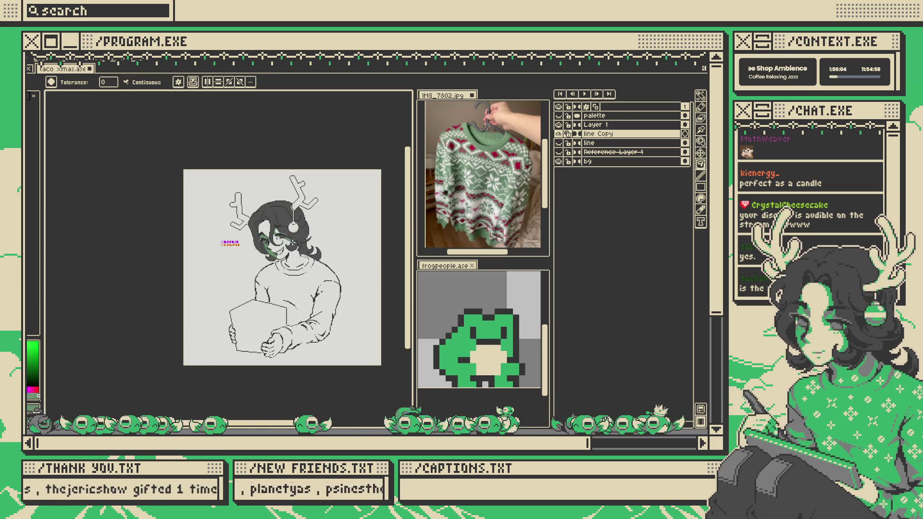
scroll(158, 244, up, 4)
scroll(243, 303, down, 3)
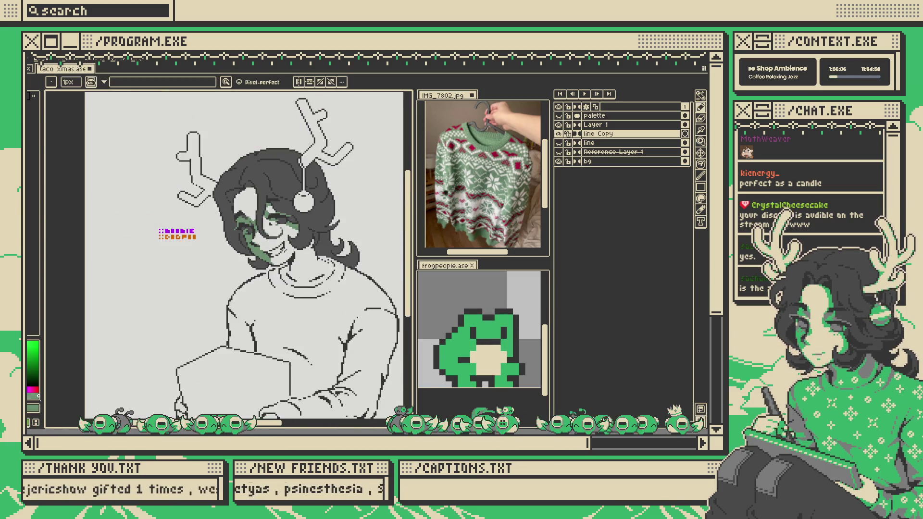
scroll(243, 303, down, 2)
scroll(261, 234, up, 5)
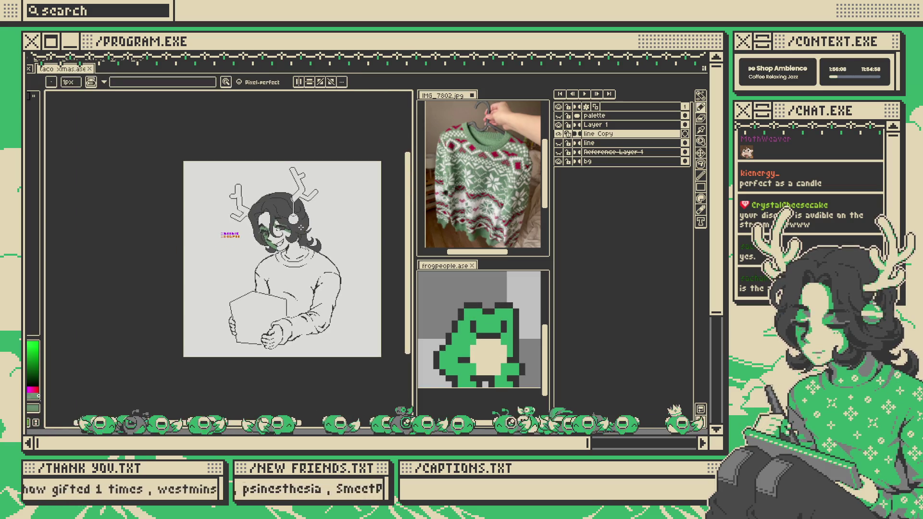
key(g)
scroll(269, 223, down, 1)
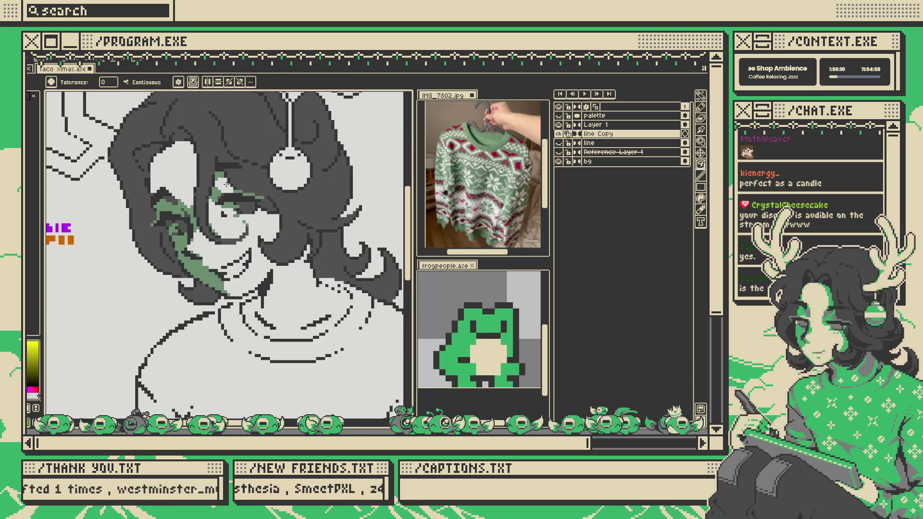
scroll(269, 222, up, 1)
alt+click(212, 192)
scroll(197, 182, up, 1)
scroll(197, 181, down, 5)
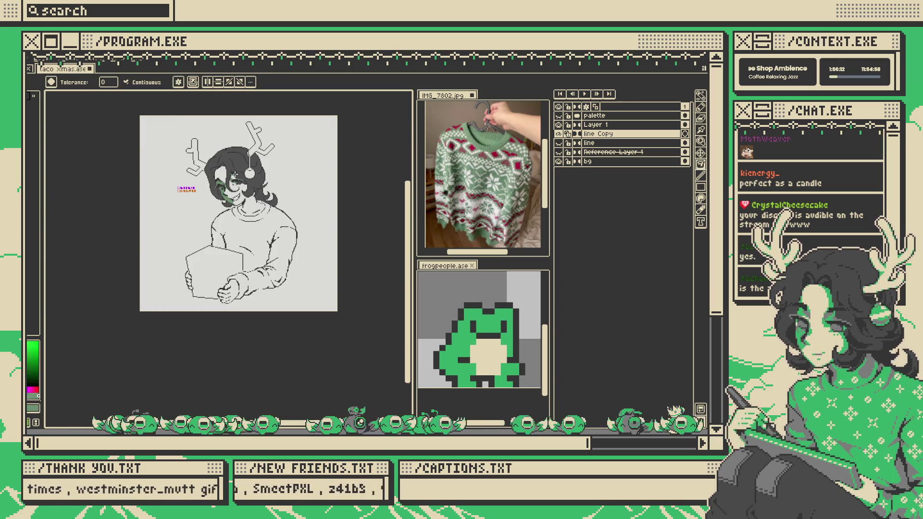
scroll(216, 162, up, 3)
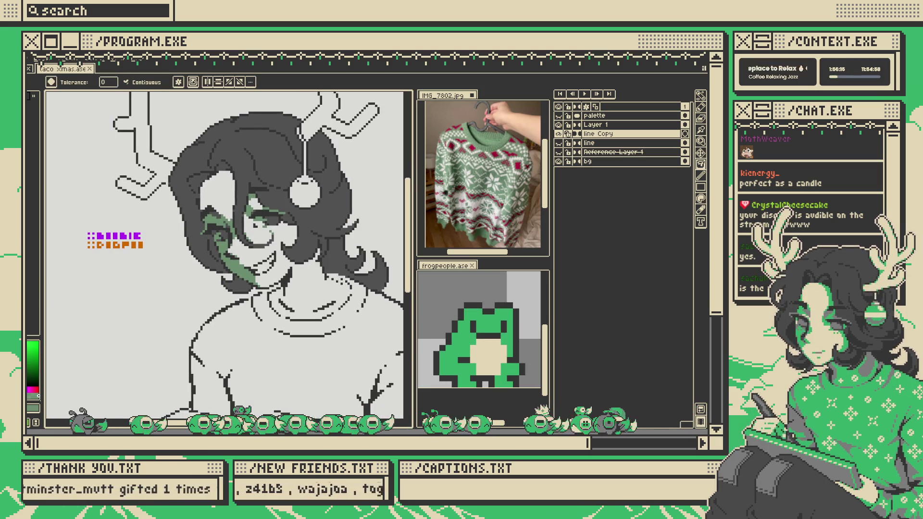
key(x)
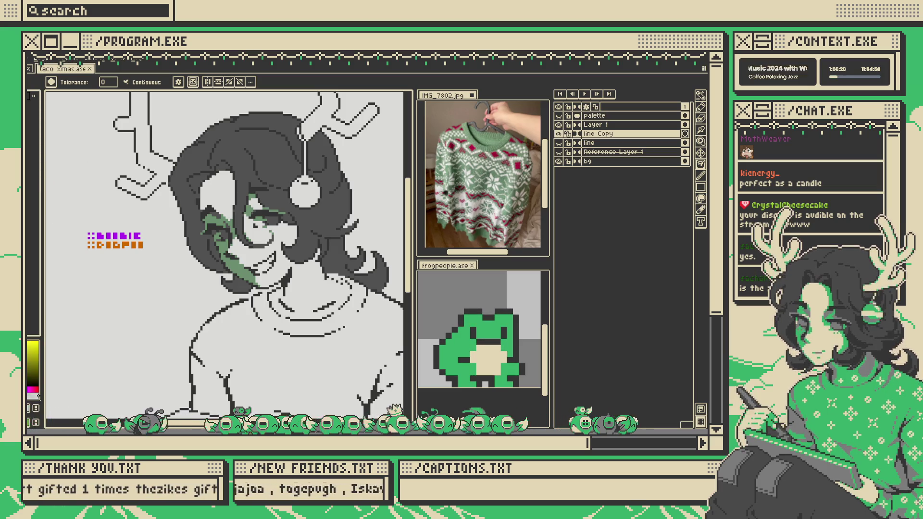
- Eyedrop the face green and the hair's dark grey, then undo the stray strokes
scroll(252, 255, down, 5)
scroll(288, 211, up, 3)
key(v)
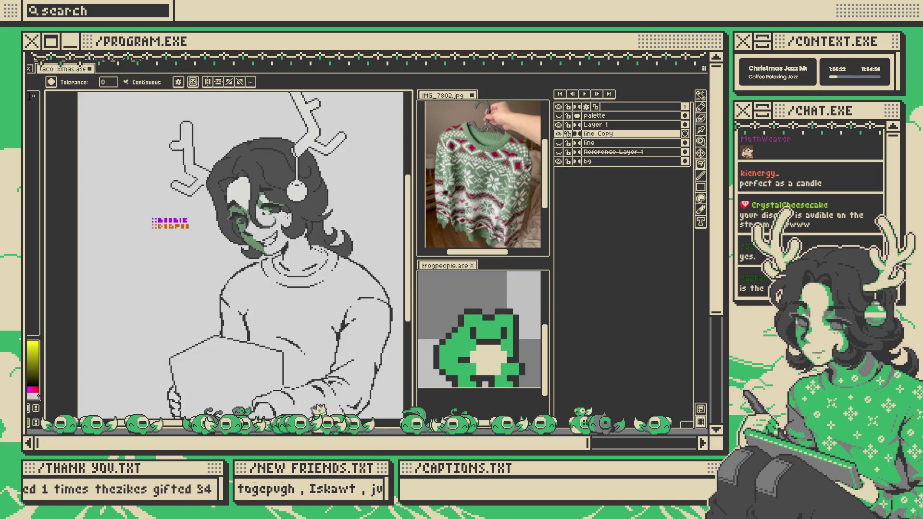
scroll(288, 217, up, 3)
key(i)
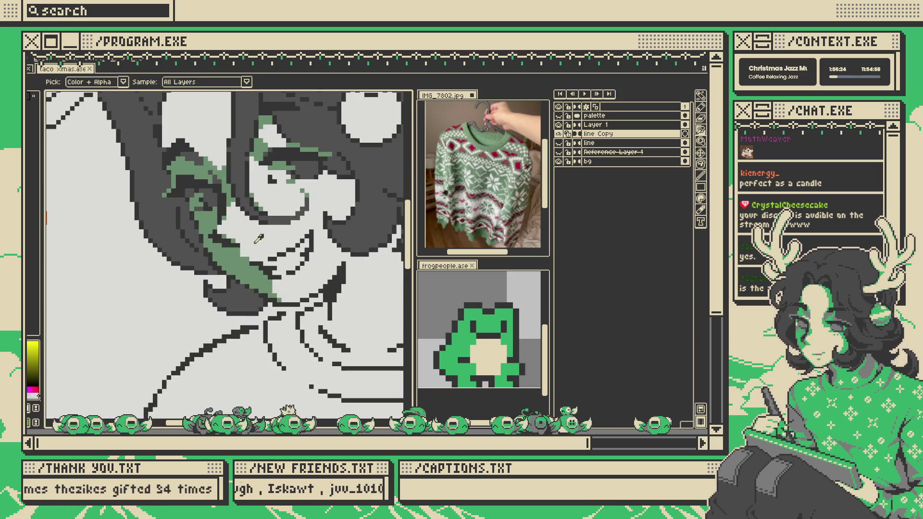
alt+click(239, 254)
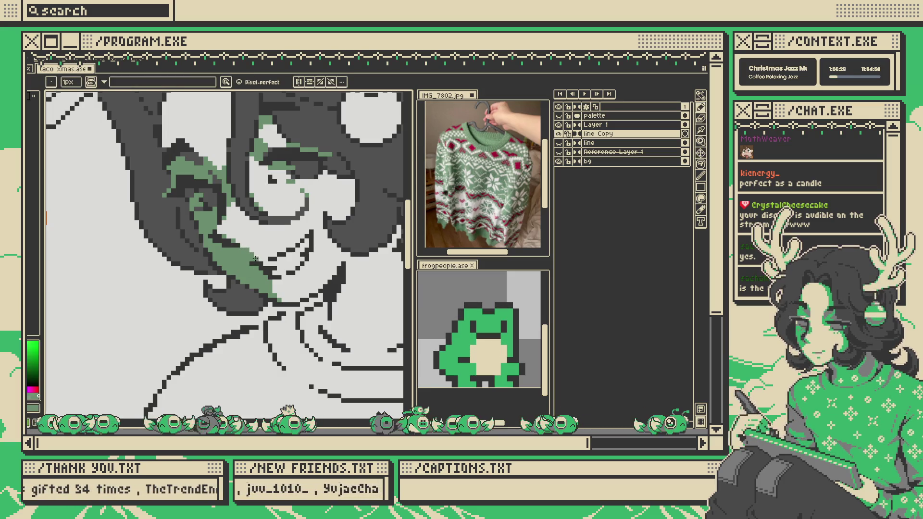
scroll(255, 259, down, 4)
scroll(280, 202, up, 4)
key(i)
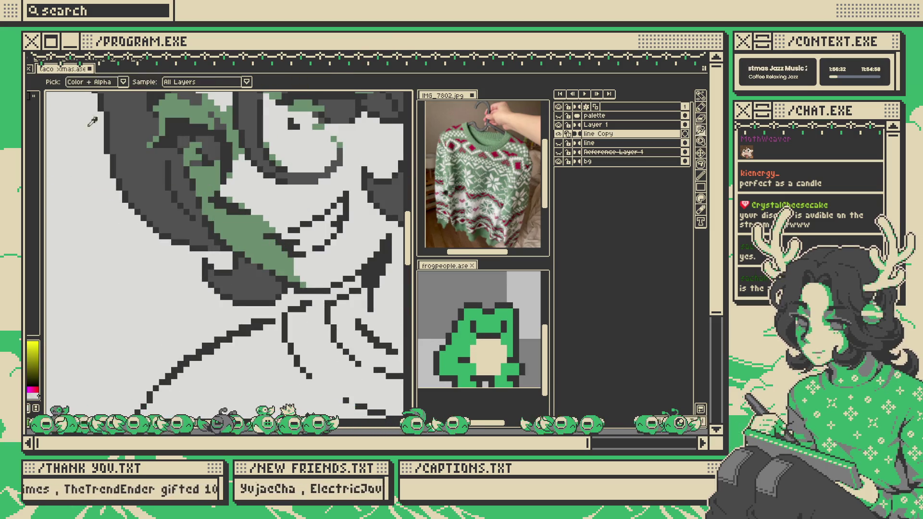
alt+click(264, 267)
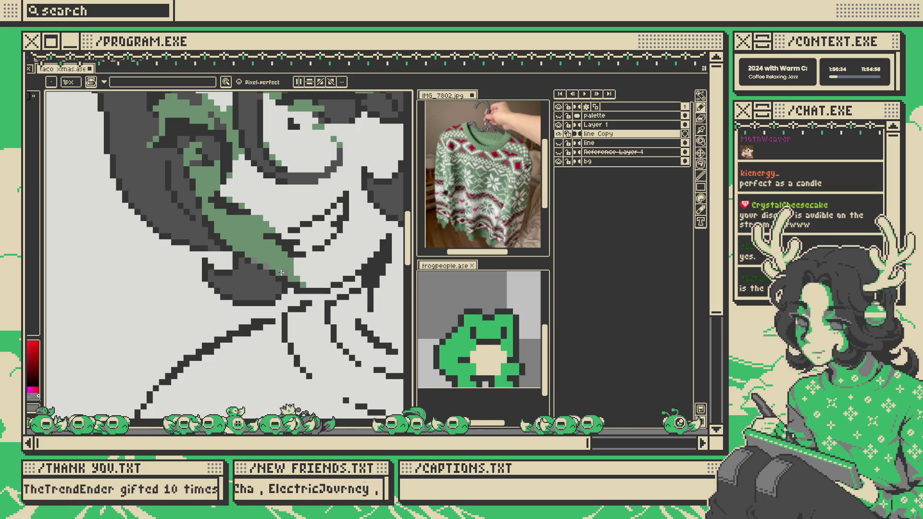
scroll(281, 273, down, 3)
scroll(289, 243, up, 1)
scroll(293, 243, up, 3)
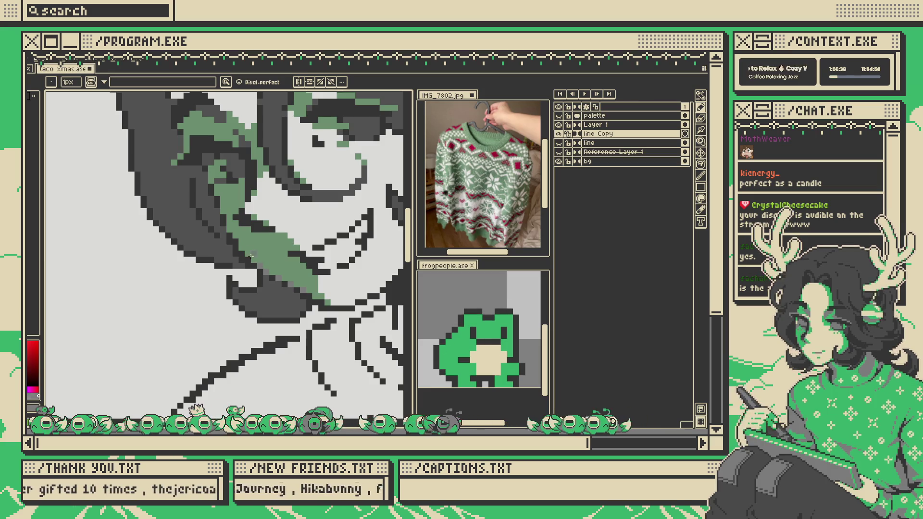
scroll(253, 259, down, 5)
key(ctrl+z)
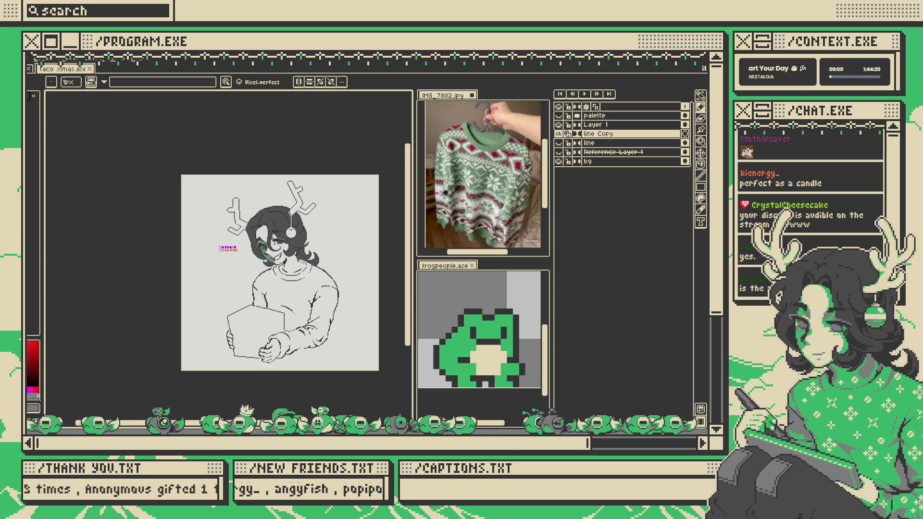
- Eyedrop the green from the face shading and return to the Pencil
scroll(277, 261, up, 8)
key(i)
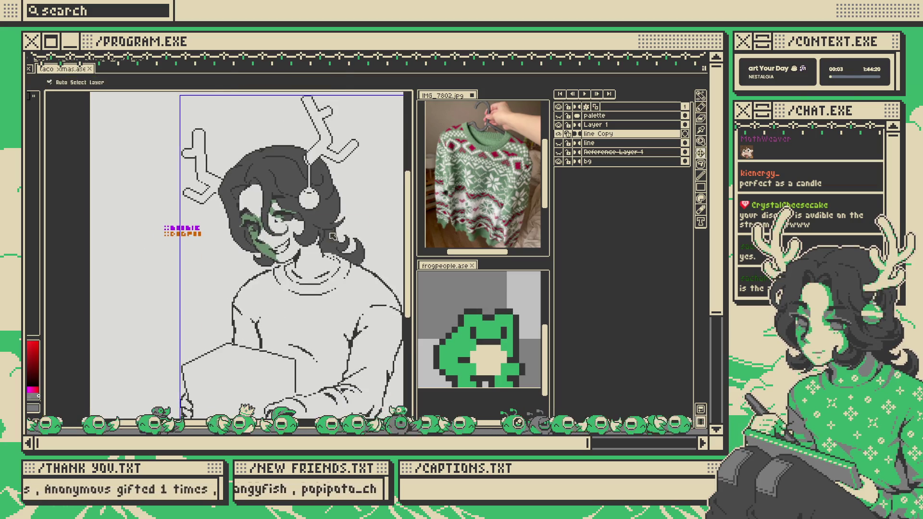
click(234, 270)
key(b)
scroll(269, 274, up, 2)
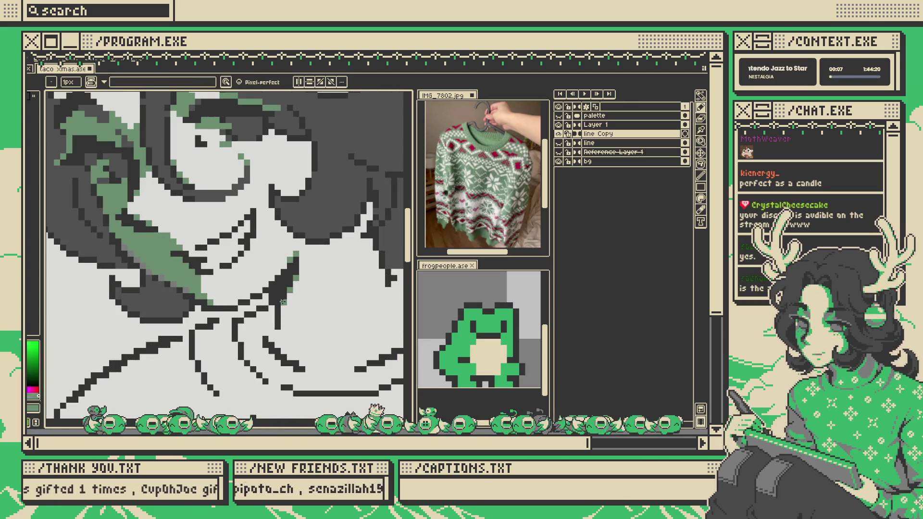
scroll(288, 294, down, 4)
scroll(312, 271, up, 3)
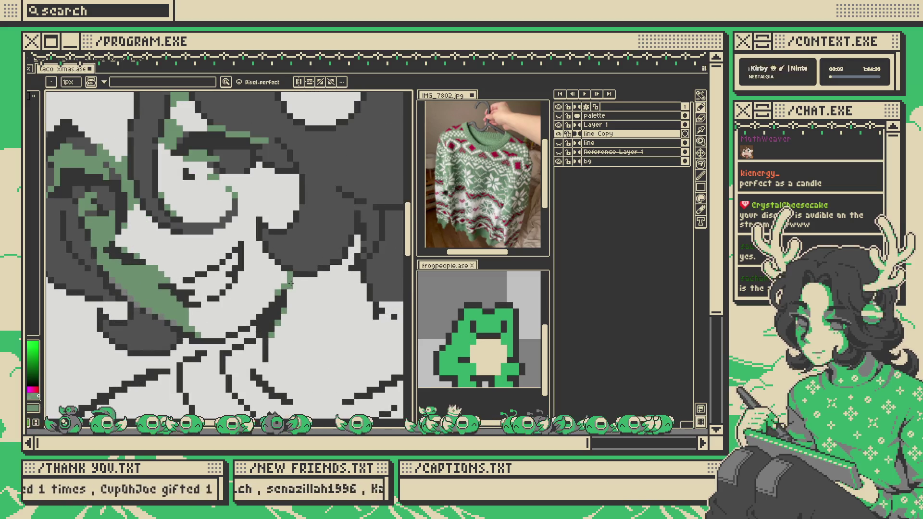
scroll(297, 280, down, 3)
scroll(309, 269, up, 3)
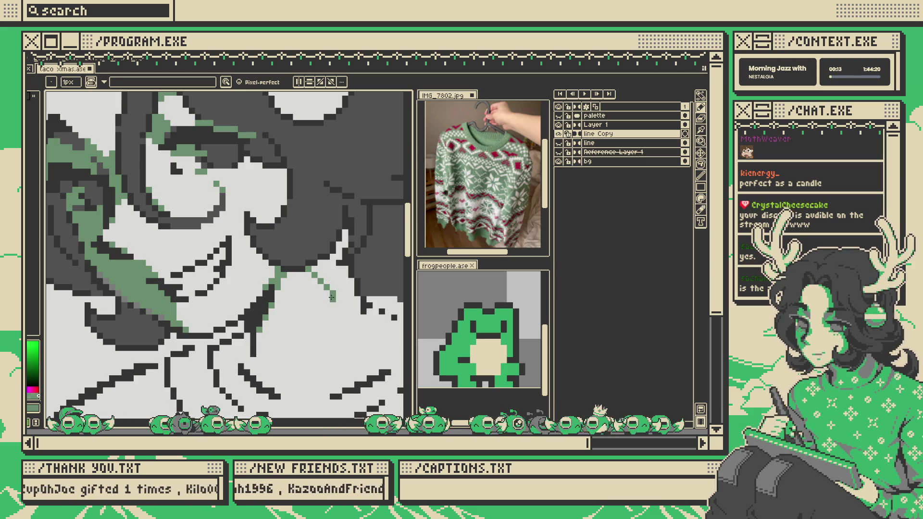
scroll(326, 304, down, 3)
scroll(311, 287, up, 3)
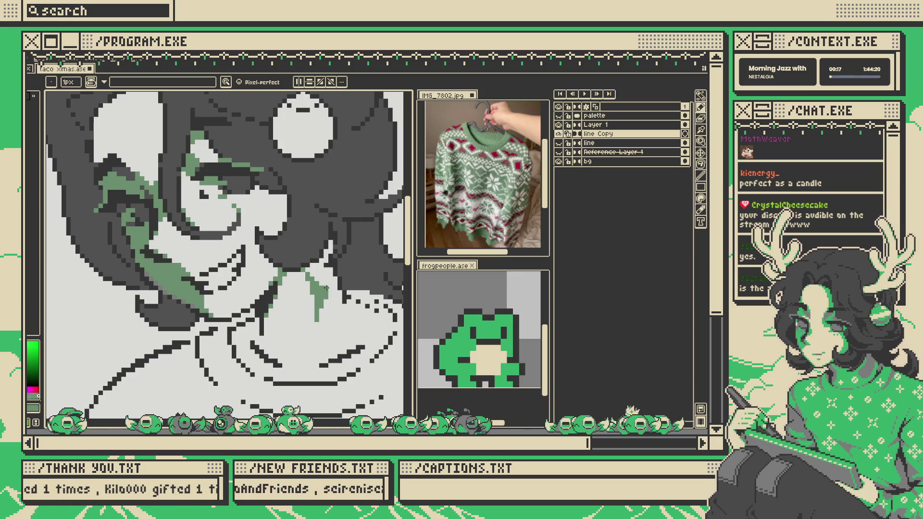
- Magic Wand-select the figure's dark line art, then clear the selection
key(g)
scroll(331, 283, down, 3)
scroll(320, 265, up, 3)
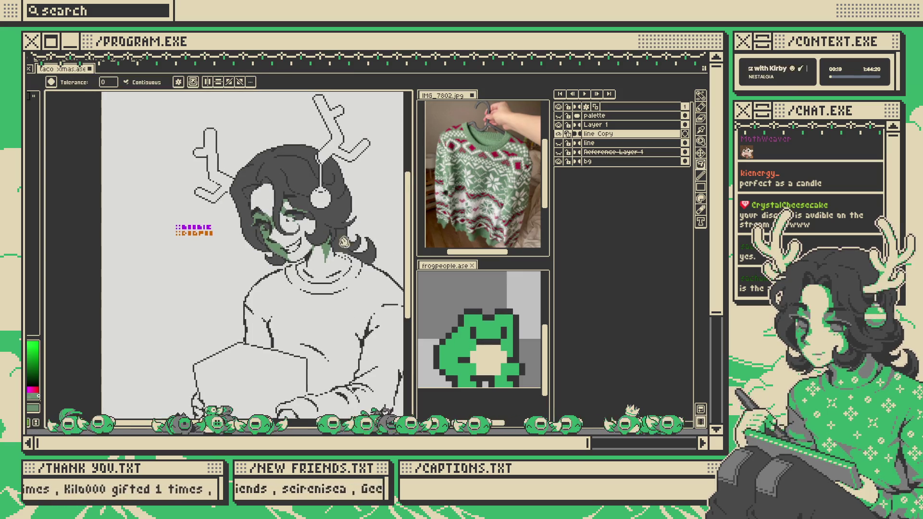
key(w)
click(320, 263)
scroll(307, 284, down, 3)
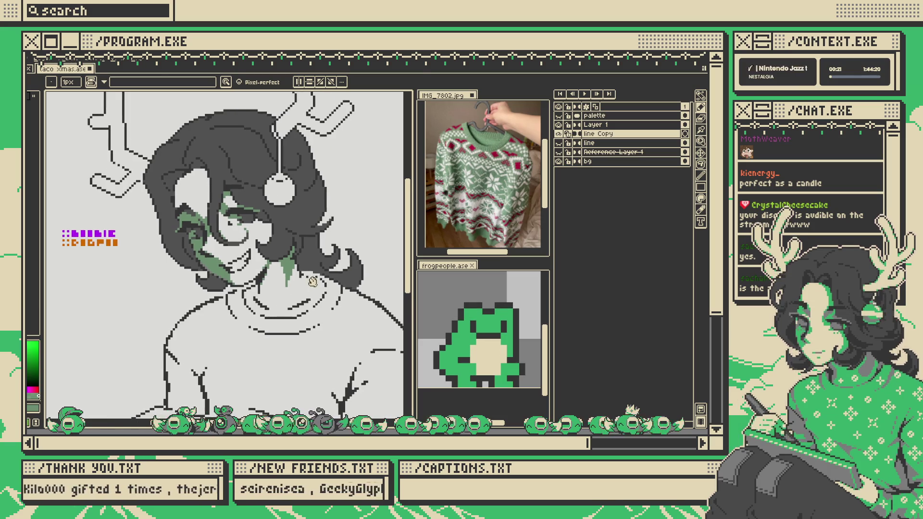
scroll(294, 299, up, 2)
key(b)
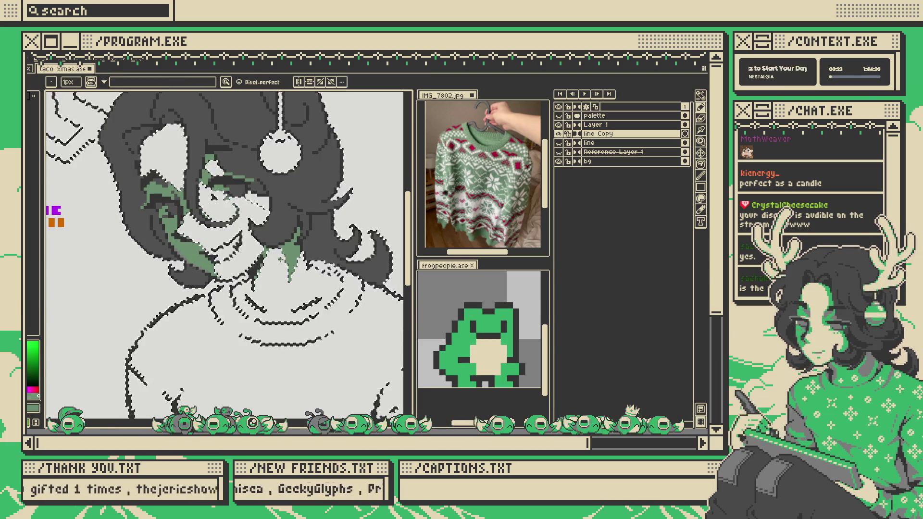
key(ctrl+d)
- Paint green shadow strokes on the neck, undoing the oversized one
drag(248, 306, 253, 288)
key(w)
click(299, 318)
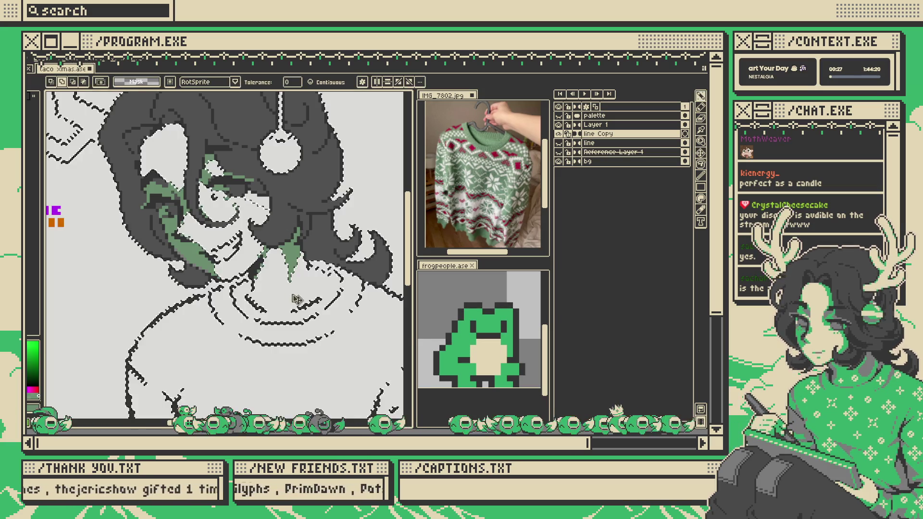
key(ctrl+d)
key(b)
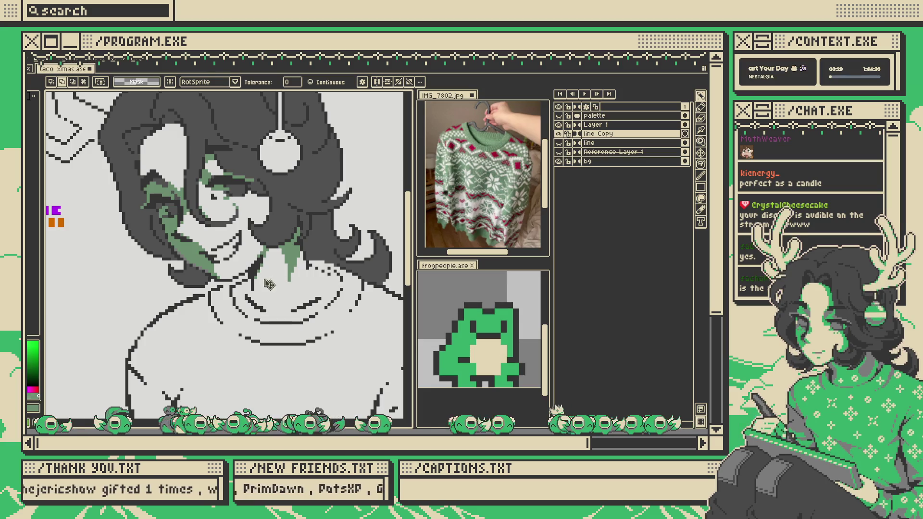
mouse_move(254, 286)
mouse_down()
mouse_move(257, 303)
mouse_move(239, 291)
mouse_up()
key(ctrl+z)
- Add green shading beside the collar and place the F7 preview window beside the canvas
mouse_move(306, 299)
mouse_down()
mouse_move(315, 284)
mouse_move(308, 300)
mouse_move(340, 286)
mouse_move(337, 294)
mouse_move(326, 288)
mouse_up()
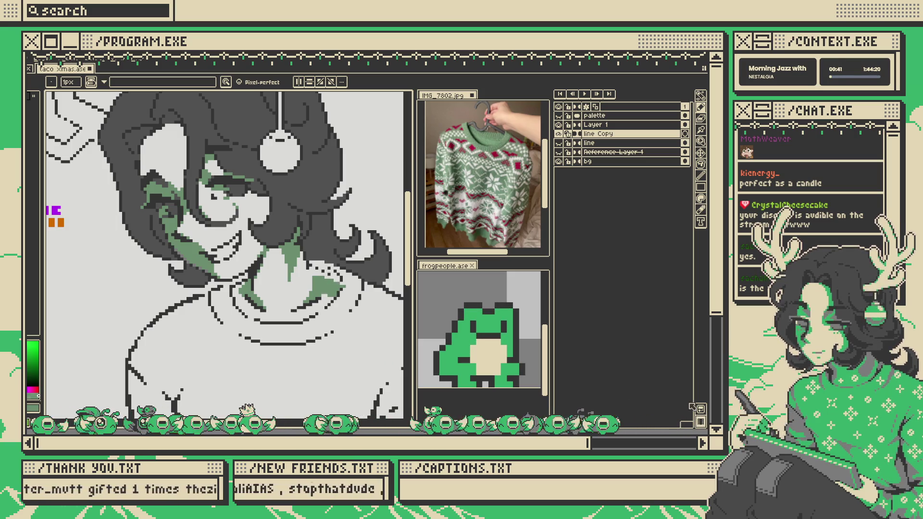
key(F7)
drag(554, 267, 618, 260)
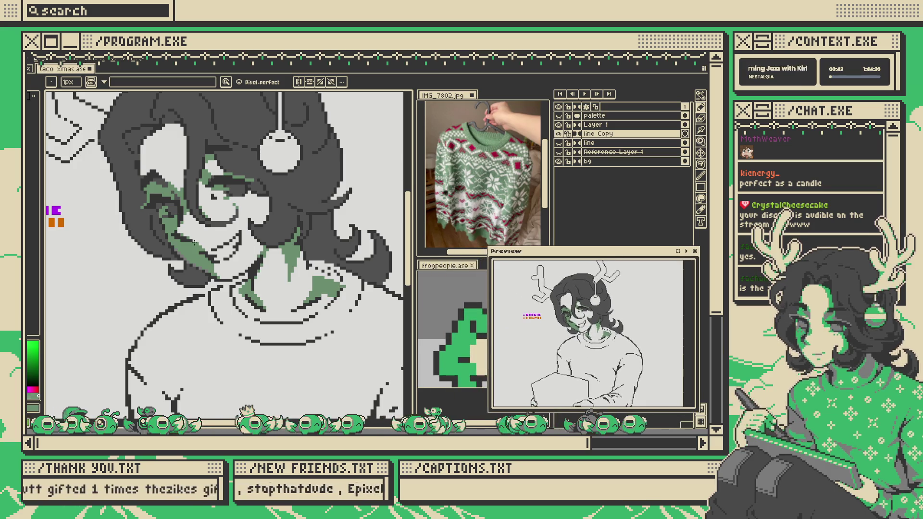
drag(168, 253, 151, 241)
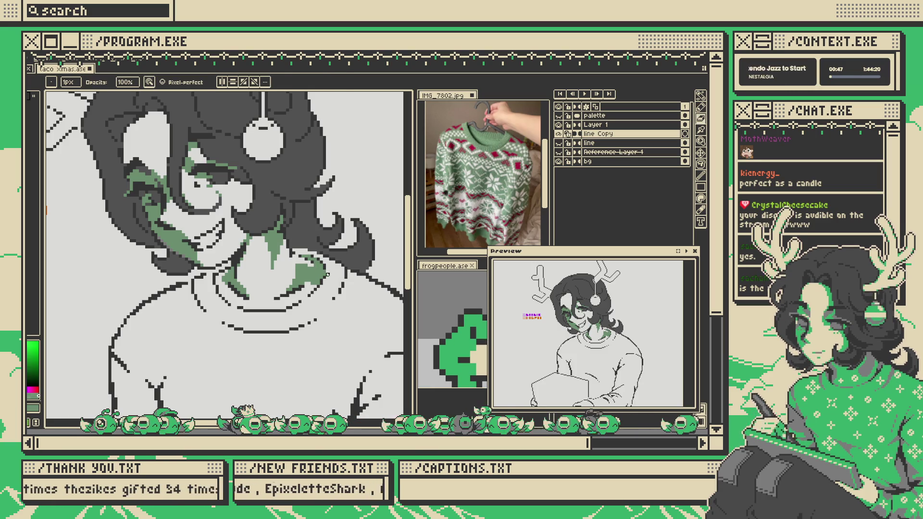
mouse_move(318, 288)
mouse_down()
mouse_move(299, 337)
mouse_move(291, 327)
mouse_up()
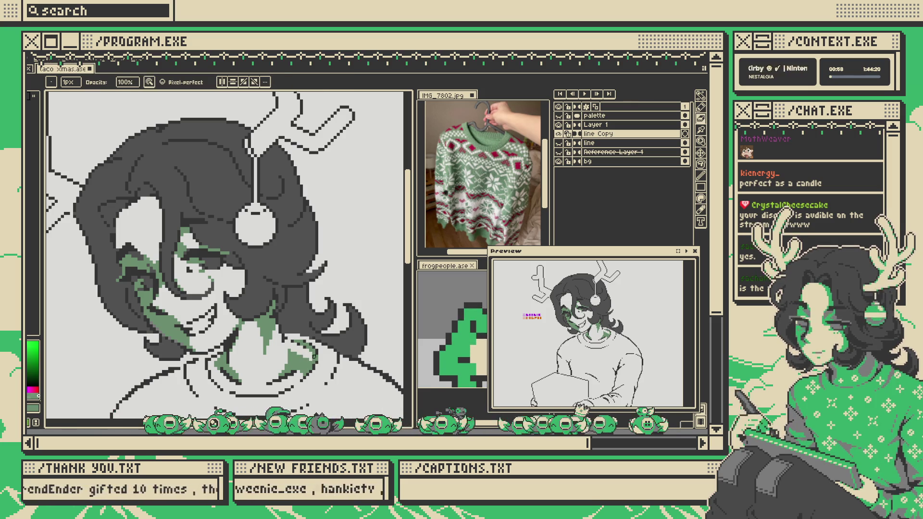
mouse_move(299, 372)
mouse_down()
mouse_move(301, 338)
mouse_move(308, 352)
mouse_up()
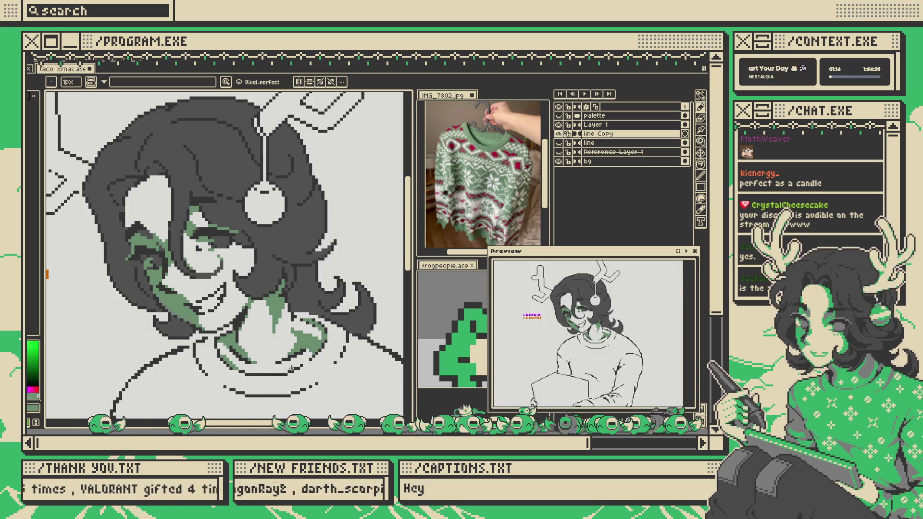
key(v)
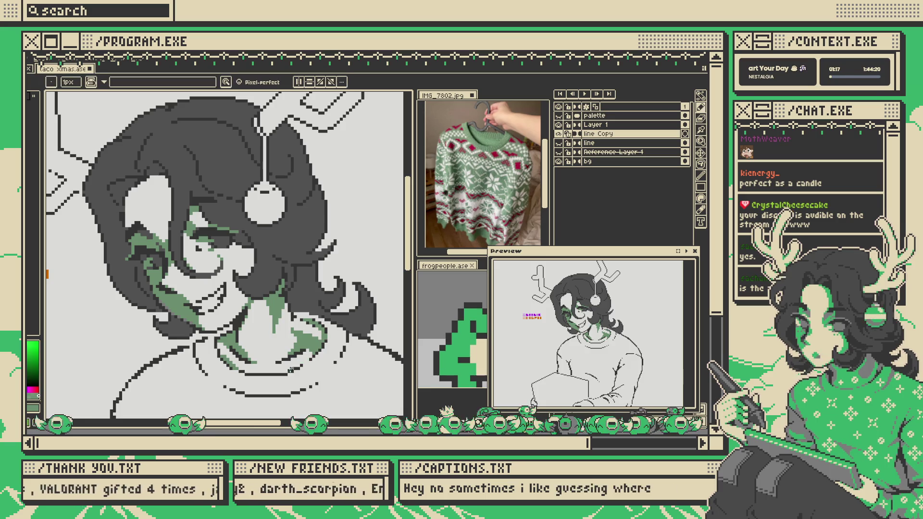
key(b)
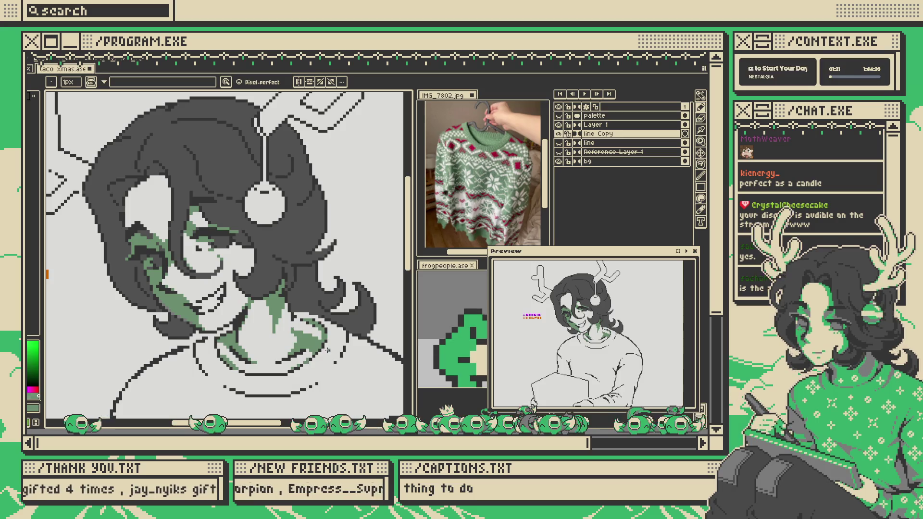
key(h)
drag(354, 332, 348, 316)
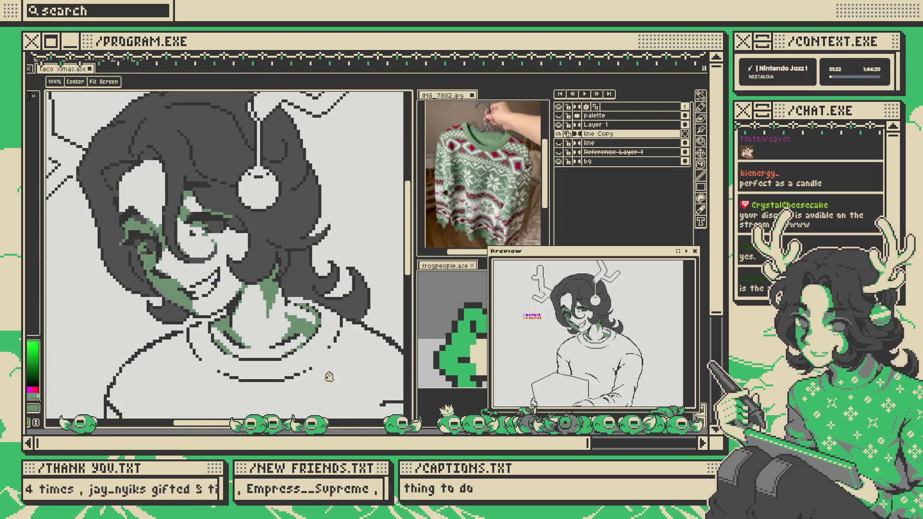
mouse_move(318, 364)
mouse_down()
mouse_move(334, 382)
mouse_move(339, 369)
mouse_move(340, 393)
mouse_up()
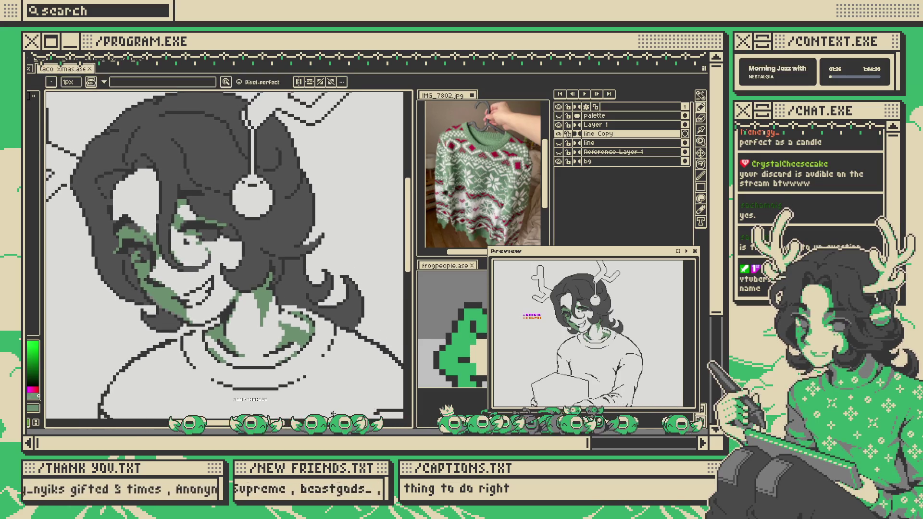
mouse_move(324, 354)
mouse_down()
mouse_move(354, 355)
mouse_move(347, 346)
mouse_up()
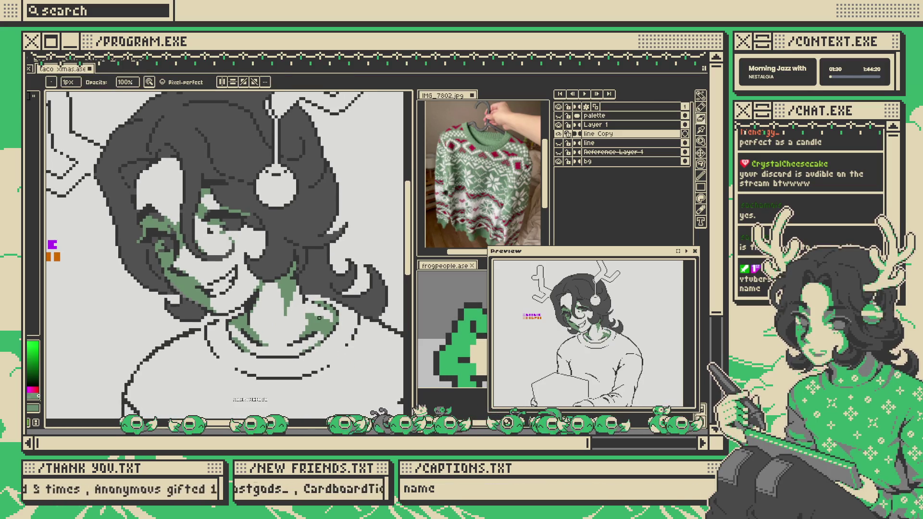
mouse_move(336, 358)
mouse_down()
mouse_move(352, 406)
mouse_move(334, 349)
mouse_up()
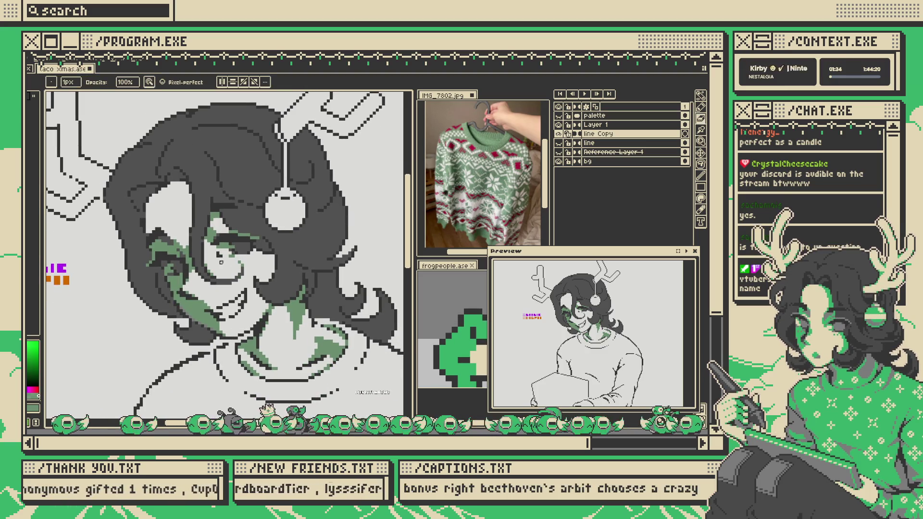
scroll(150, 283, down, 1)
scroll(230, 258, down, 3)
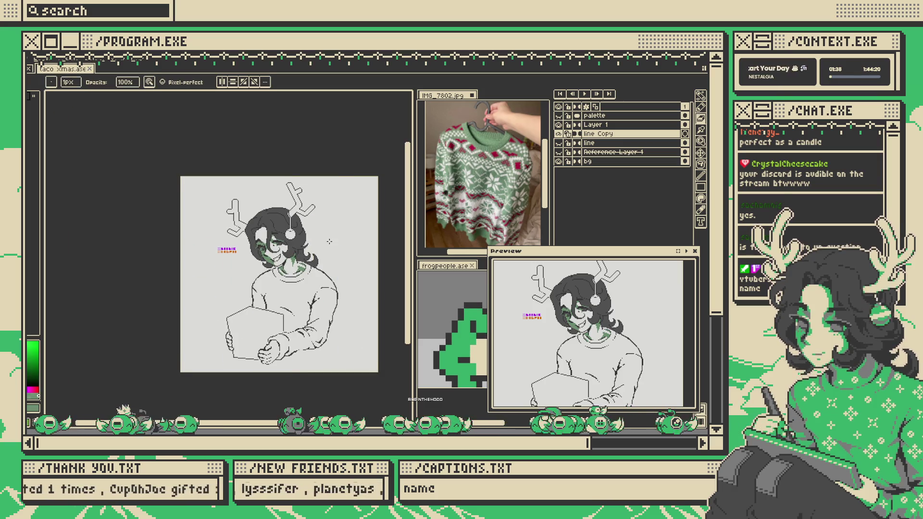
scroll(272, 233, up, 4)
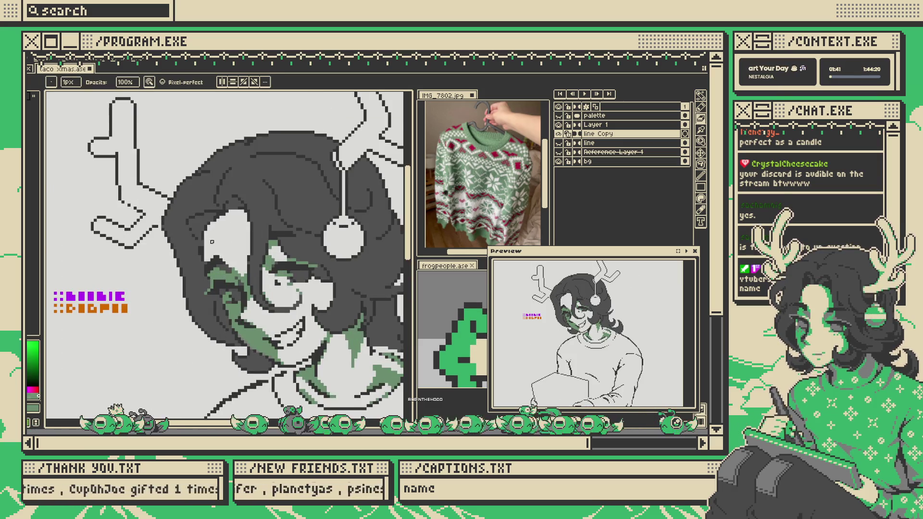
scroll(212, 242, up, 2)
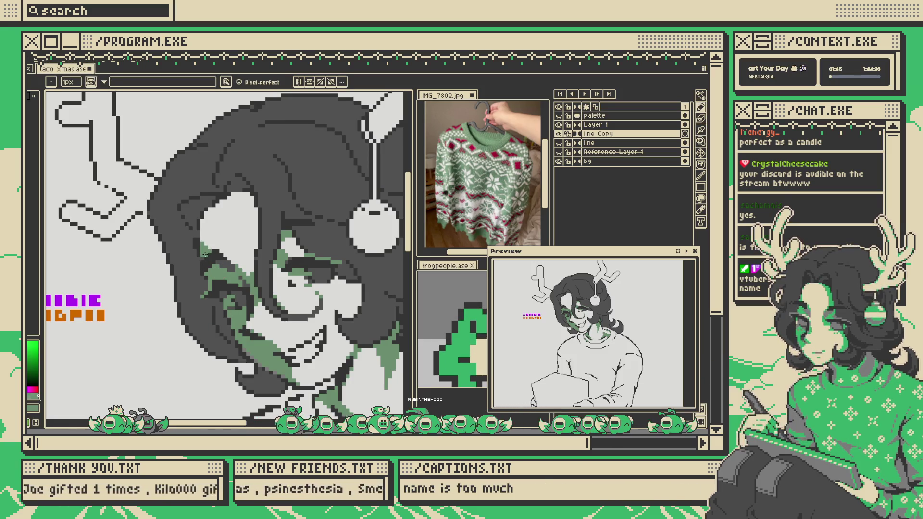
scroll(213, 258, down, 4)
scroll(292, 249, up, 2)
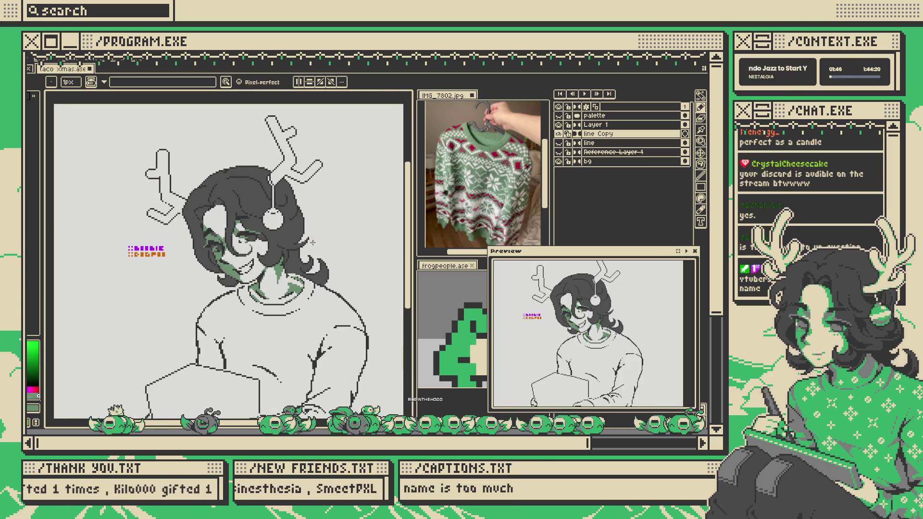
scroll(292, 249, down, 1)
scroll(254, 267, up, 3)
key(v)
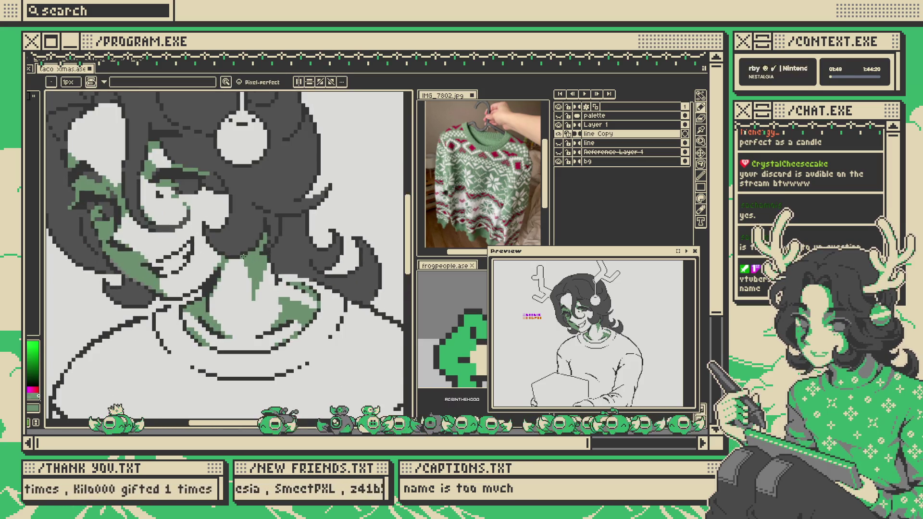
- Adjust the selected green shading with Hue/Saturation: value 19, saturation 5
click(255, 267)
key(ctrl+u)
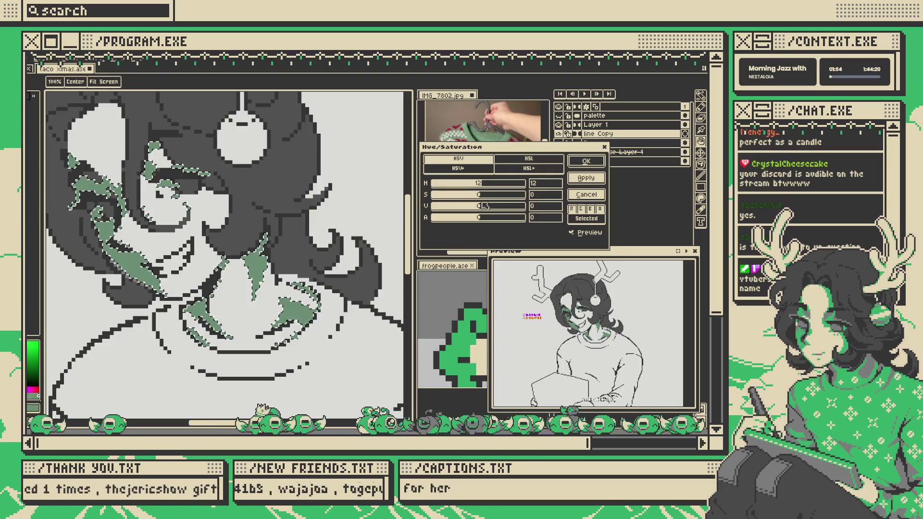
drag(488, 212, 492, 212)
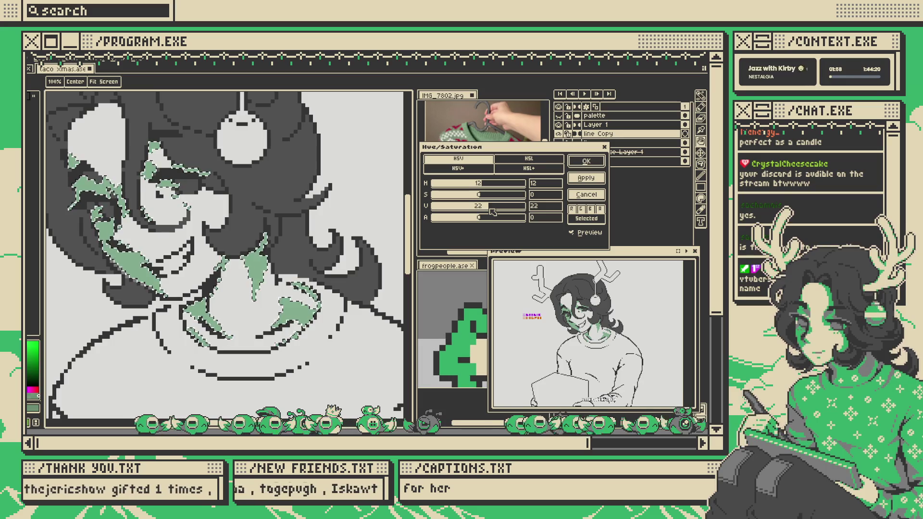
drag(483, 195, 480, 197)
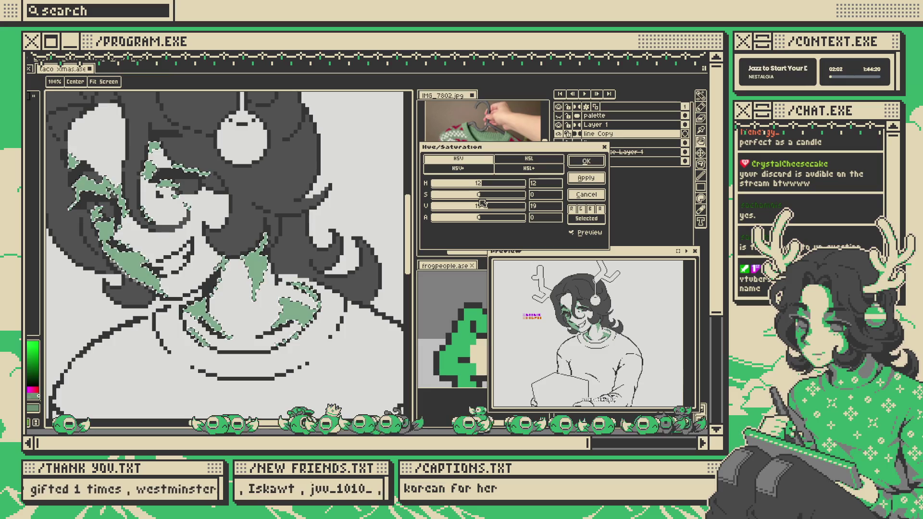
drag(481, 197, 483, 197)
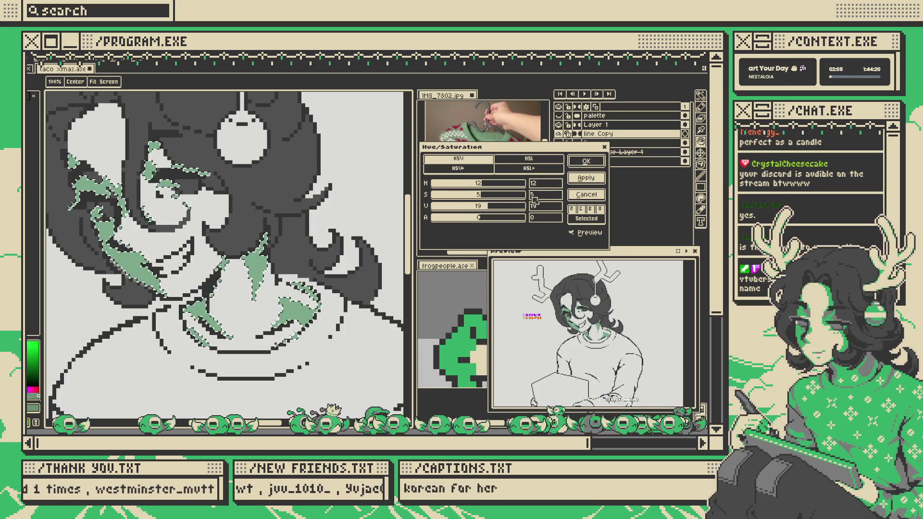
click(586, 163)
scroll(226, 248, down, 1)
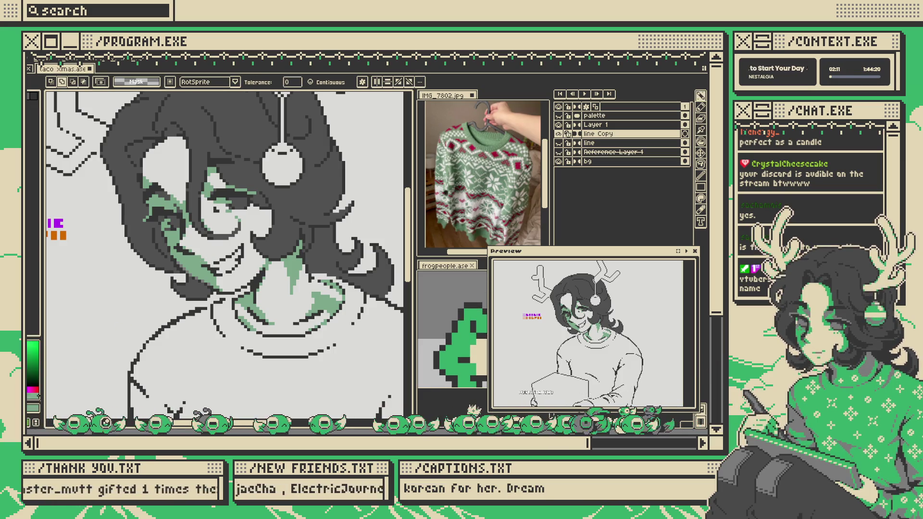
scroll(320, 189, down, 4)
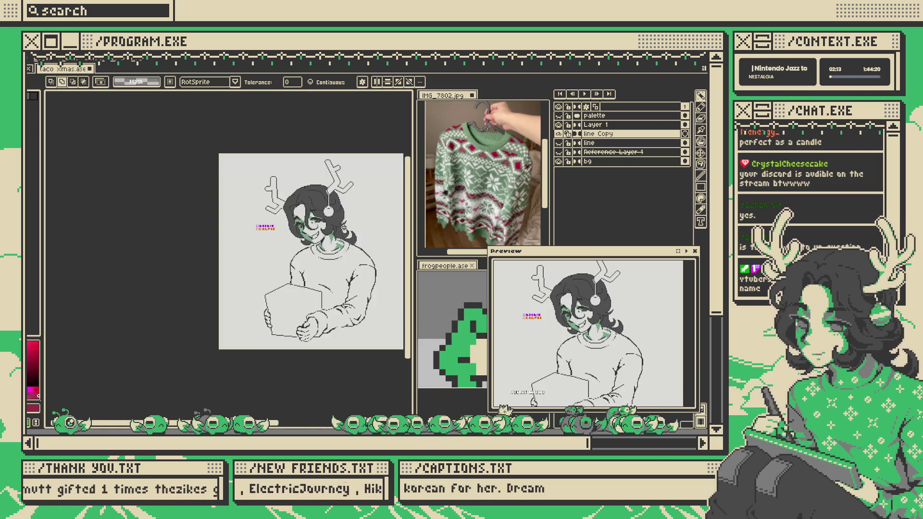
scroll(320, 189, up, 2)
scroll(318, 188, up, 4)
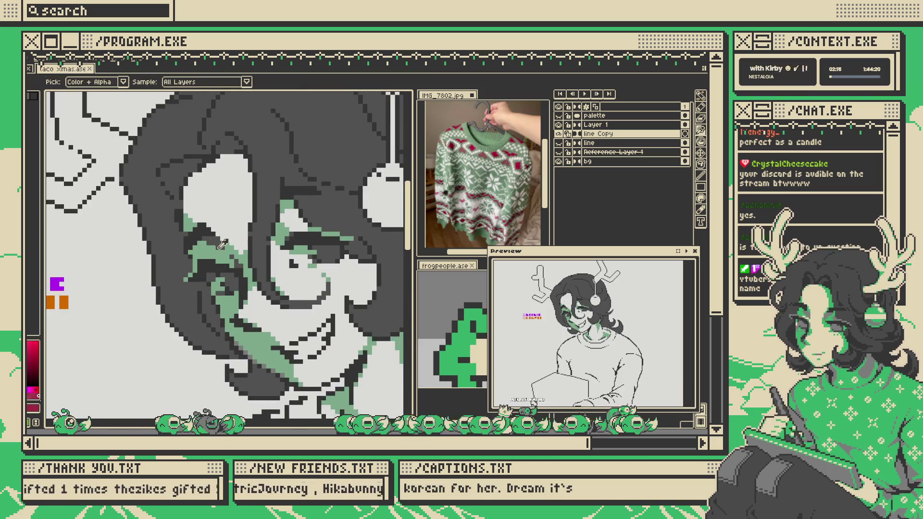
key(b)
alt+click(210, 230)
scroll(210, 229, up, 1)
scroll(221, 231, down, 3)
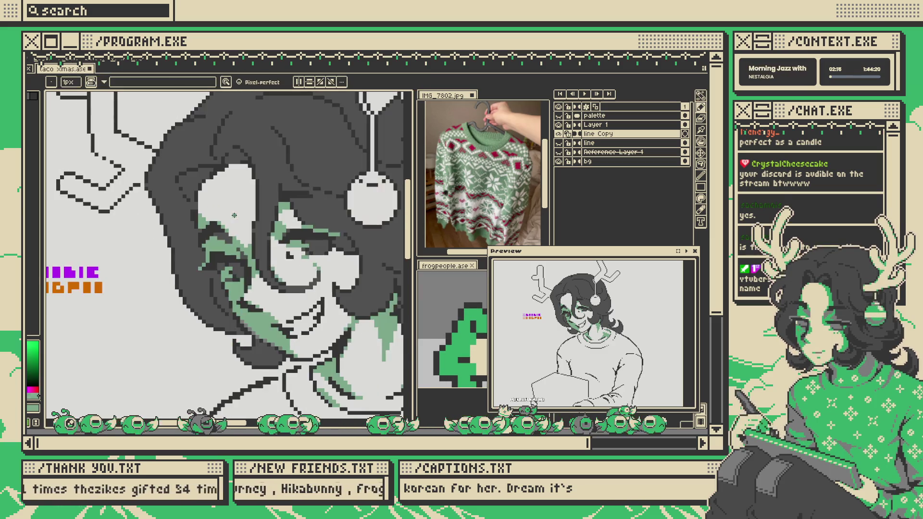
scroll(224, 230, up, 3)
scroll(280, 201, down, 3)
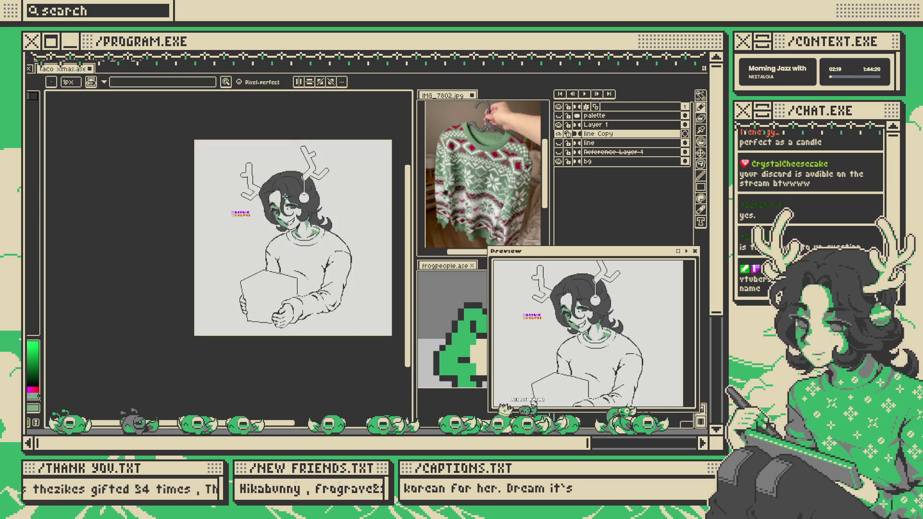
scroll(270, 201, up, 1)
scroll(266, 202, up, 1)
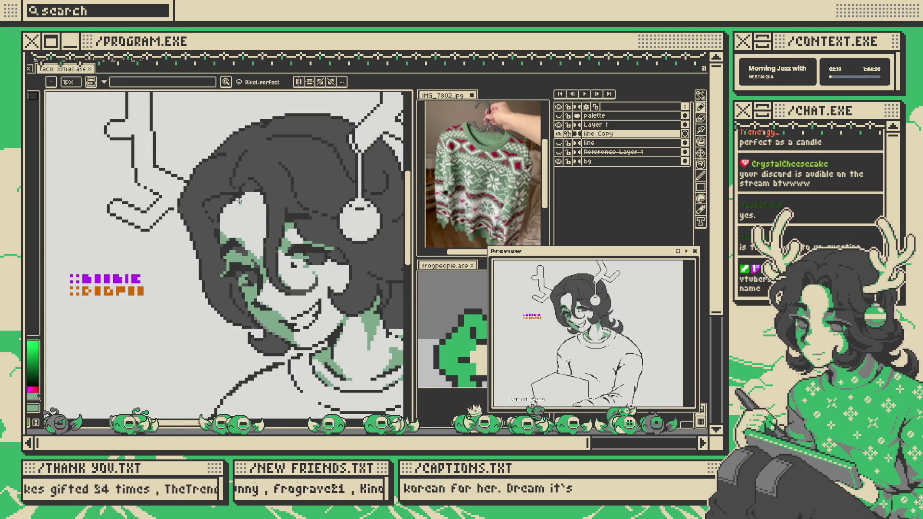
key(w)
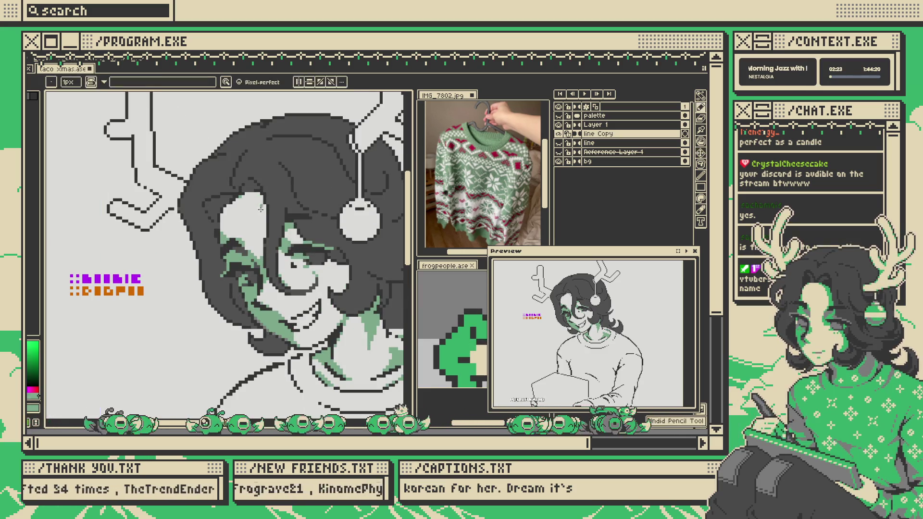
click(265, 226)
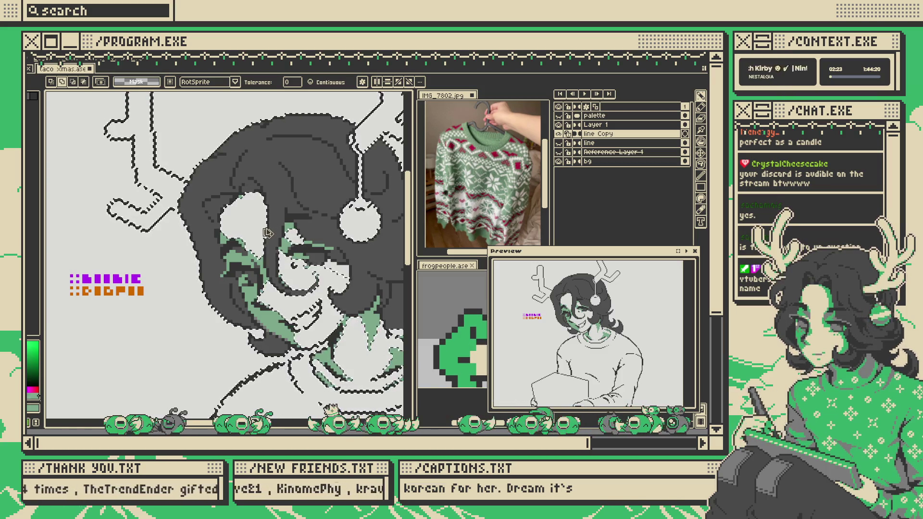
key(ctrl+d)
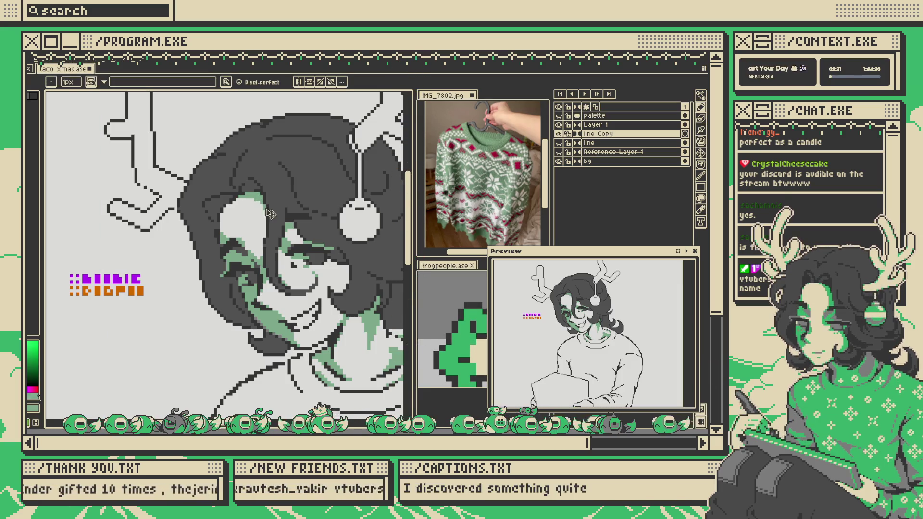
key(v)
key(b)
scroll(263, 222, down, 3)
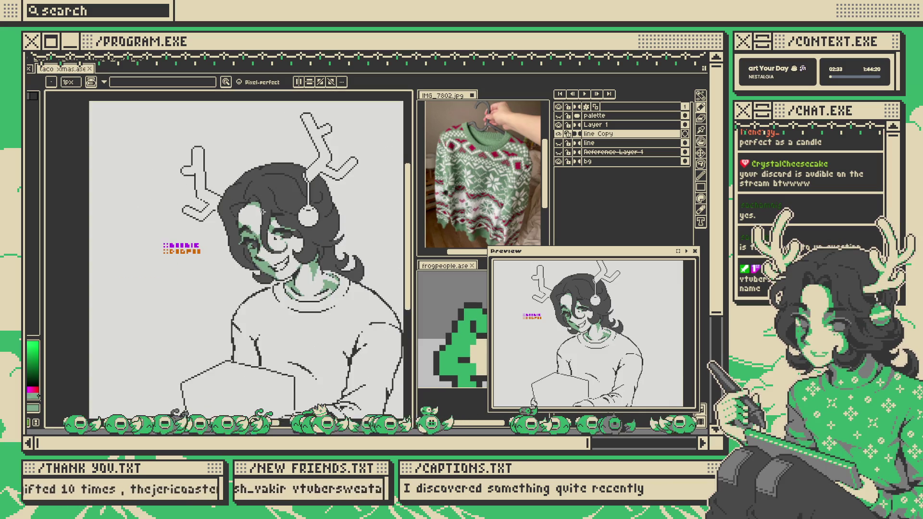
key(v)
scroll(296, 211, up, 3)
key(b)
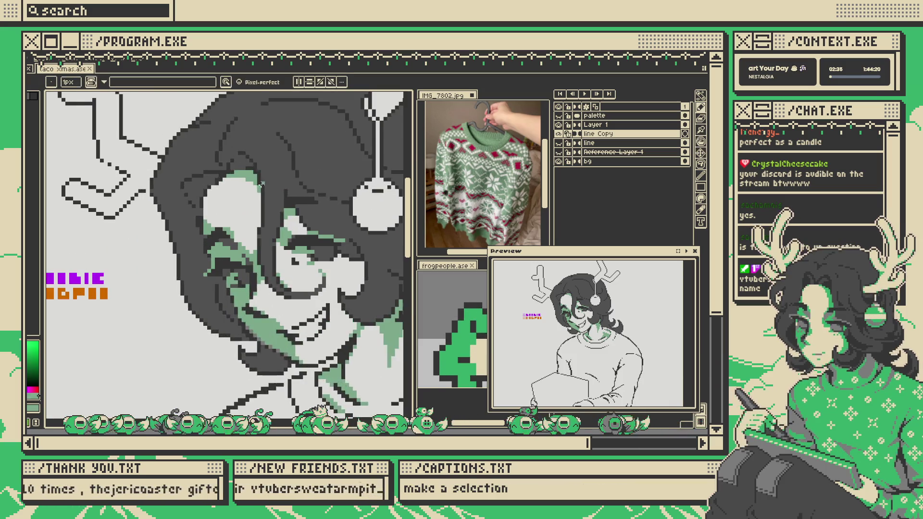
scroll(250, 204, up, 1)
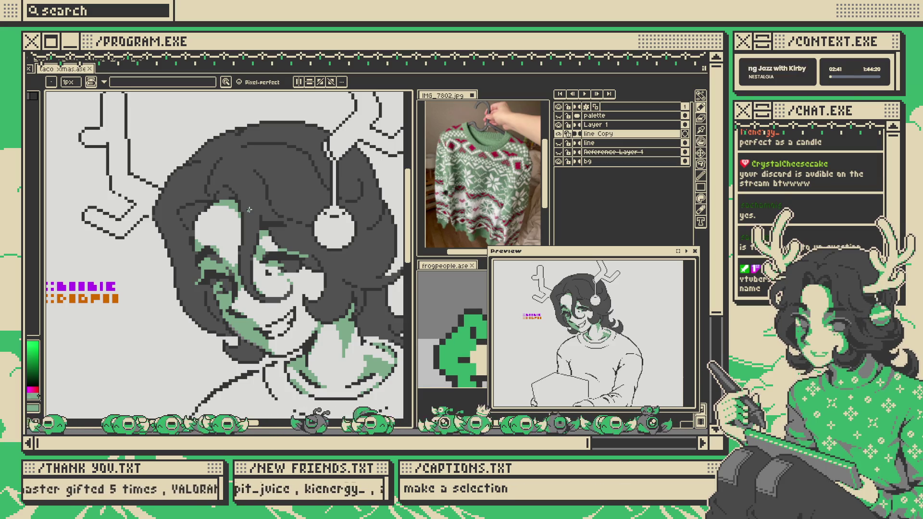
scroll(231, 209, up, 1)
scroll(213, 212, down, 1)
scroll(213, 213, up, 1)
scroll(215, 214, up, 1)
scroll(215, 214, down, 1)
scroll(216, 216, up, 1)
scroll(215, 215, down, 1)
scroll(232, 275, up, 1)
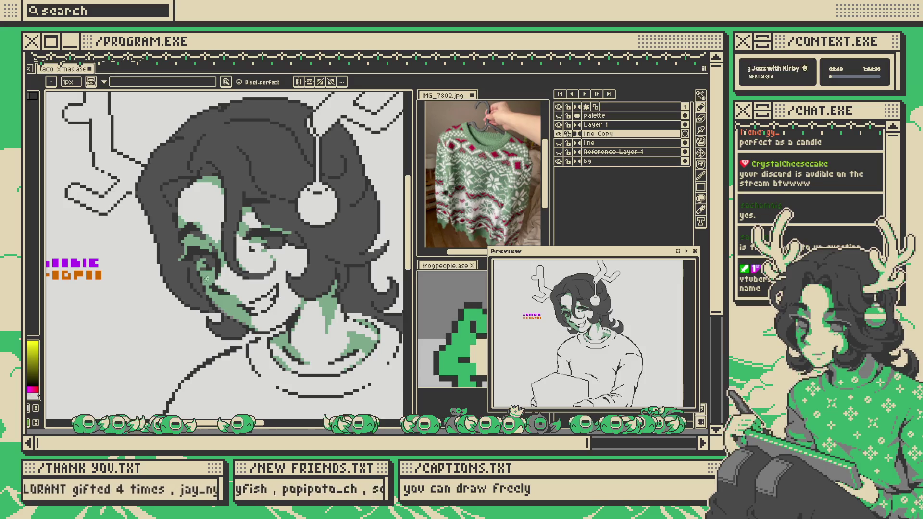
key(w)
click(207, 278)
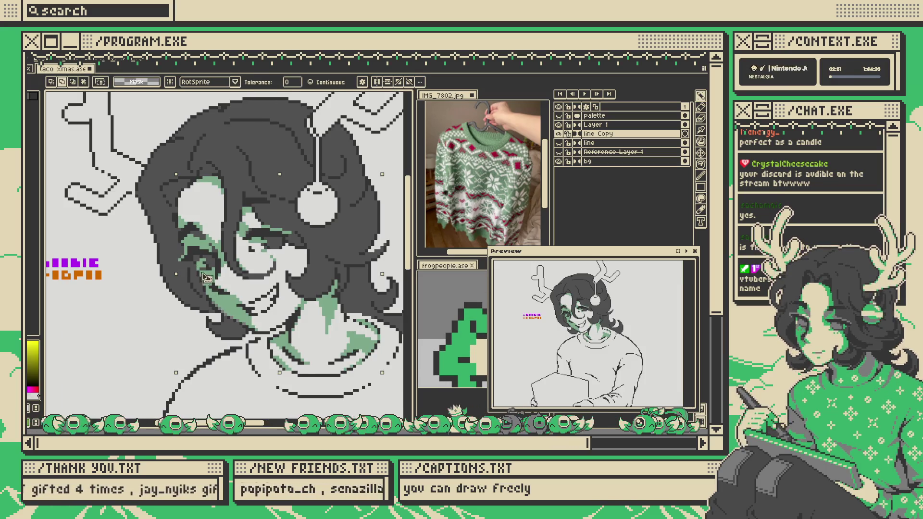
key(b)
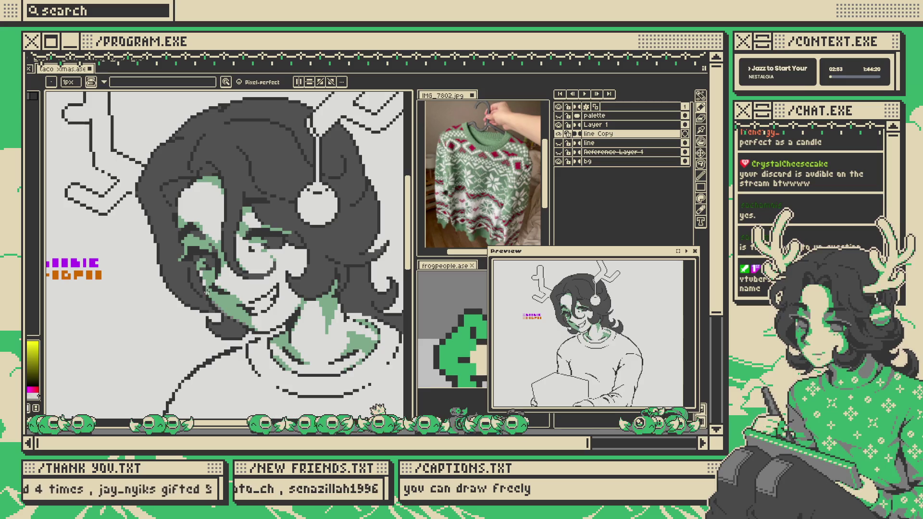
- Pick the green shading colour and mirror the canvas briefly to check proportions
mouse_move(212, 290)
mouse_down()
mouse_move(194, 277)
mouse_move(230, 313)
mouse_up()
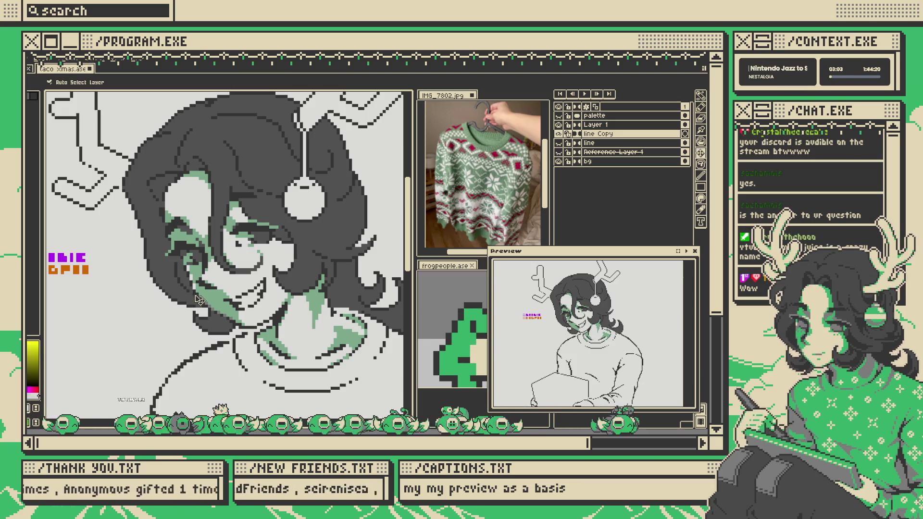
scroll(187, 268, down, 2)
scroll(187, 268, up, 4)
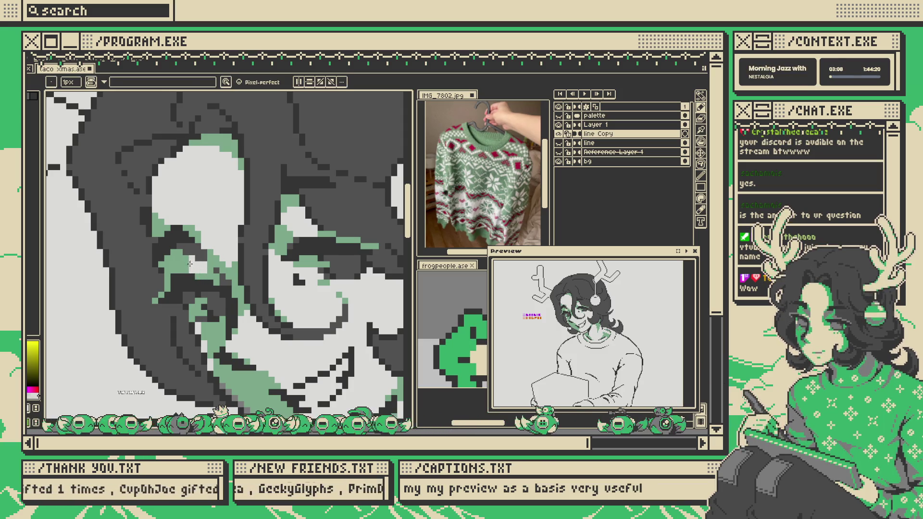
alt+click(212, 260)
scroll(226, 253, down, 2)
scroll(231, 248, down, 2)
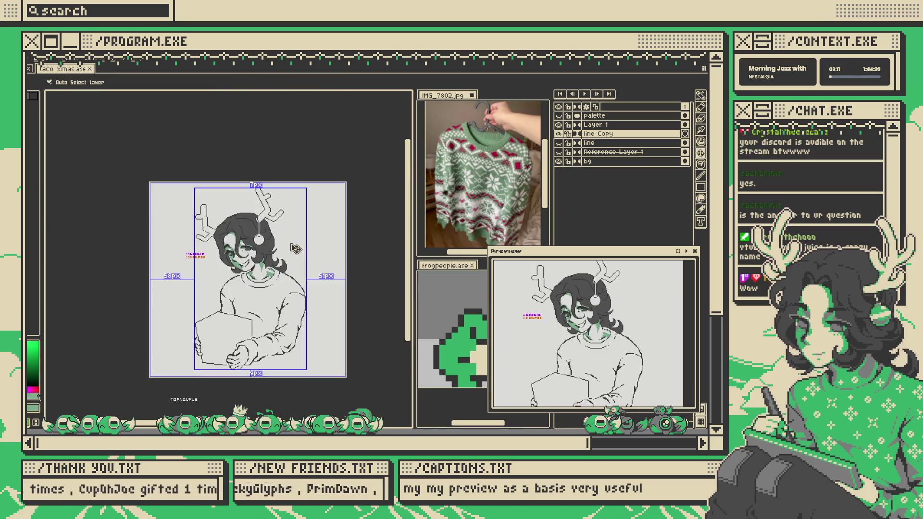
key(shift+h)
scroll(293, 249, up, 3)
scroll(293, 249, down, 3)
key(shift+h)
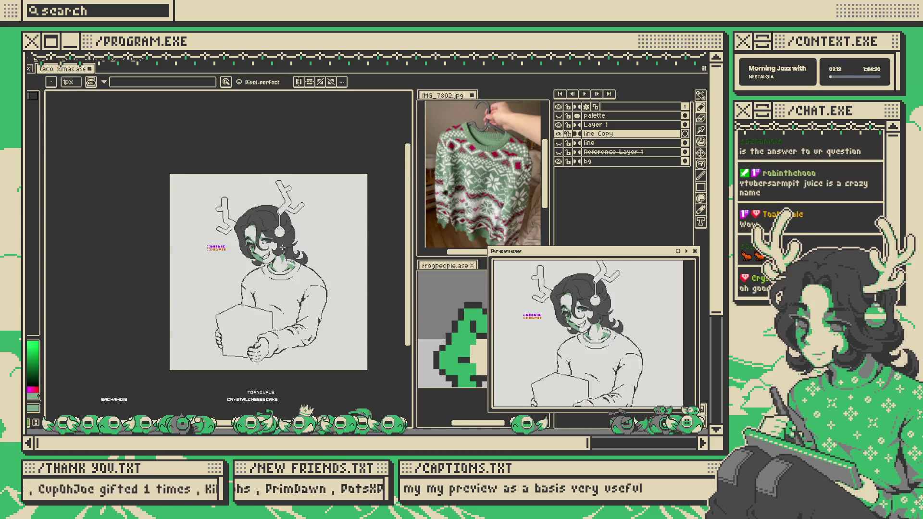
scroll(293, 249, up, 3)
- Magic Wand-select the light skin areas of the face and dot green freckles on the cheek
key(ctrl+h)
key(w)
scroll(285, 239, up, 3)
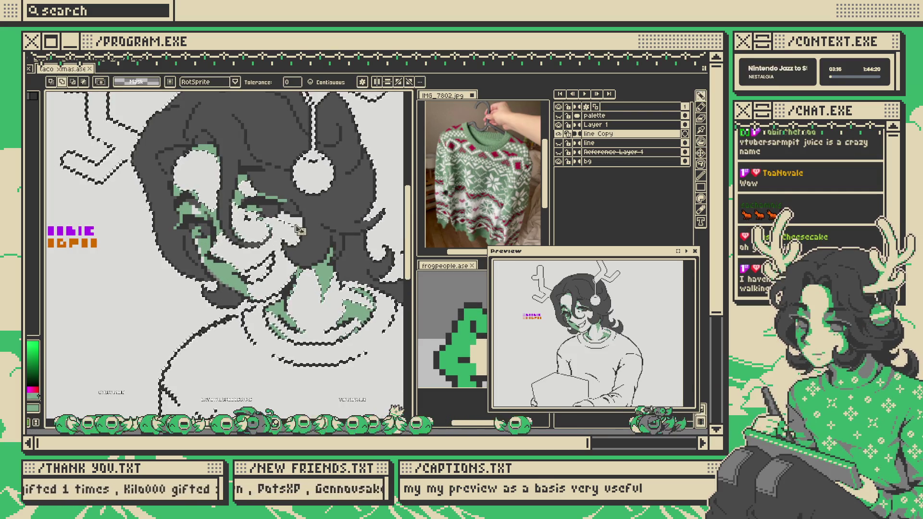
key(v)
scroll(295, 238, up, 2)
scroll(297, 237, down, 1)
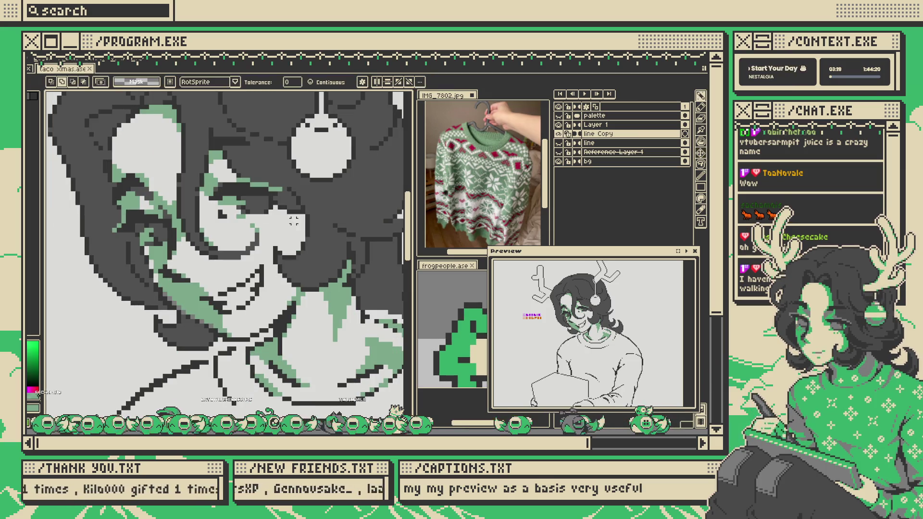
click(331, 83)
scroll(231, 241, down, 2)
scroll(230, 240, up, 2)
click(182, 308)
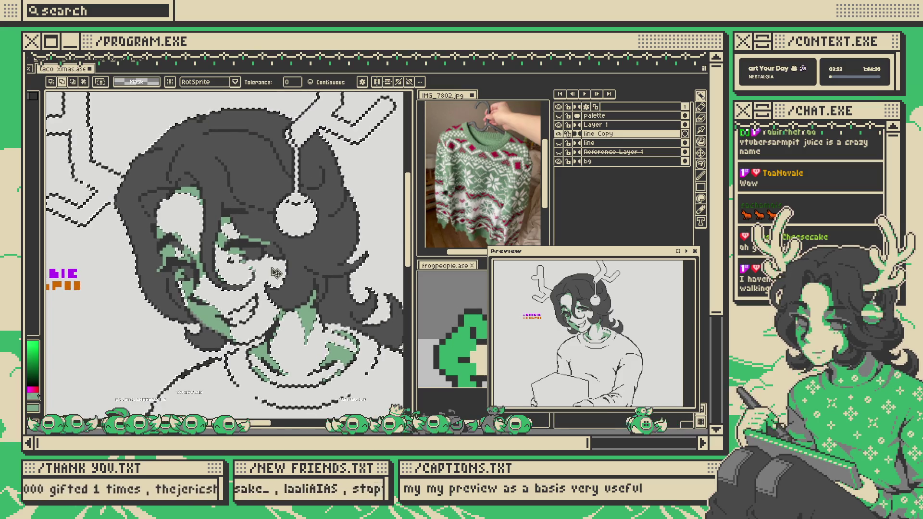
key(alt)
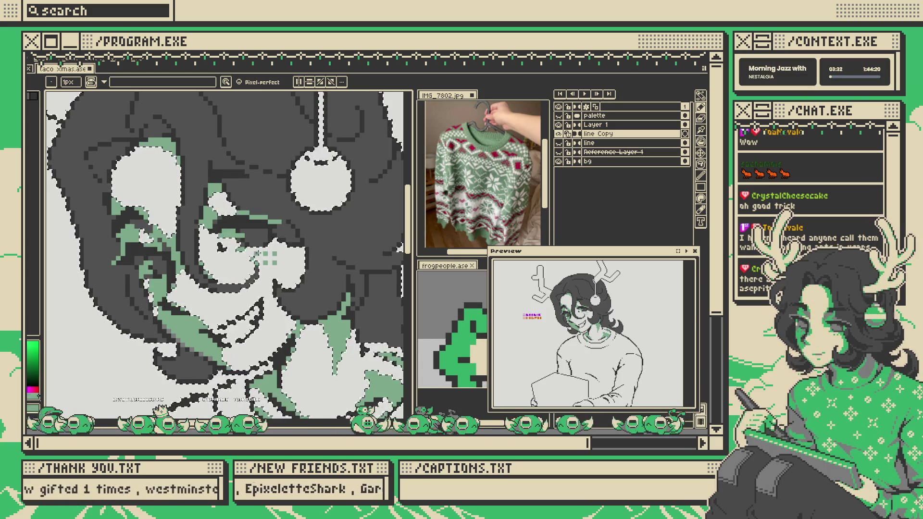
drag(288, 250, 293, 286)
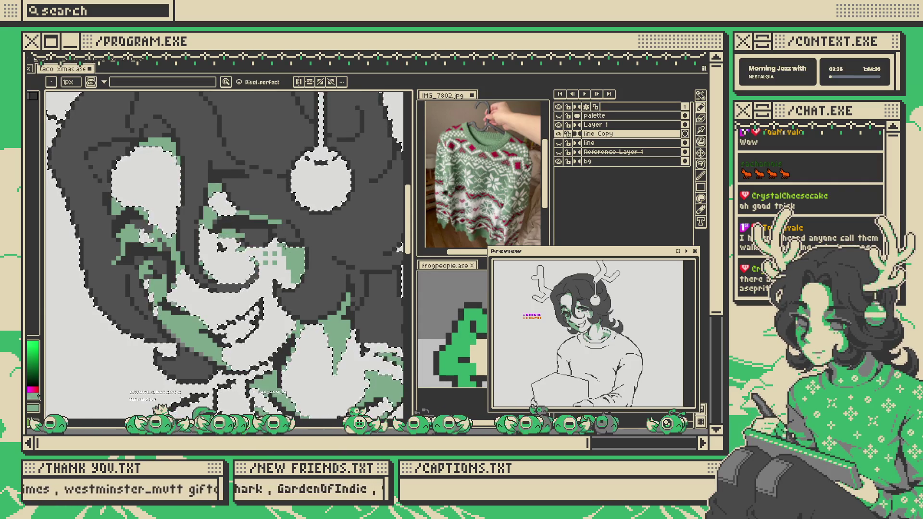
- Pick the dark grey colour from the drawing
scroll(312, 230, down, 5)
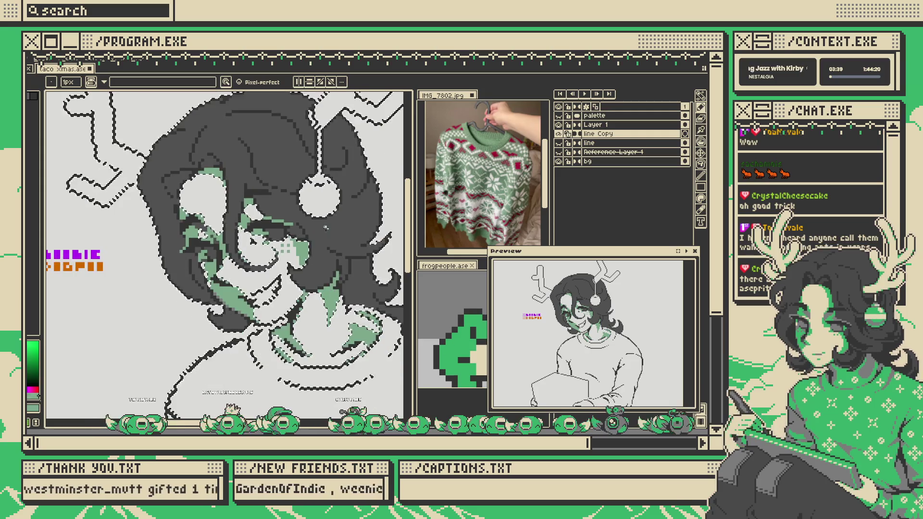
scroll(273, 250, up, 5)
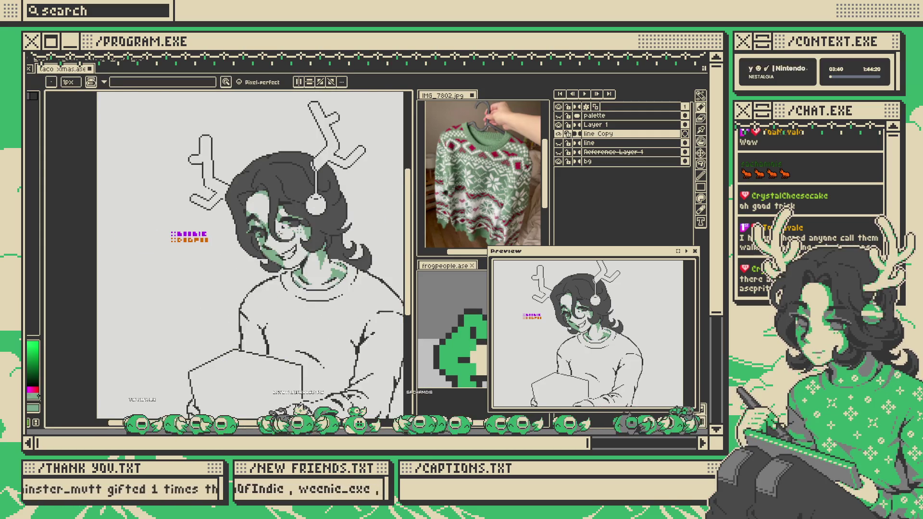
scroll(293, 229, down, 4)
scroll(298, 220, up, 3)
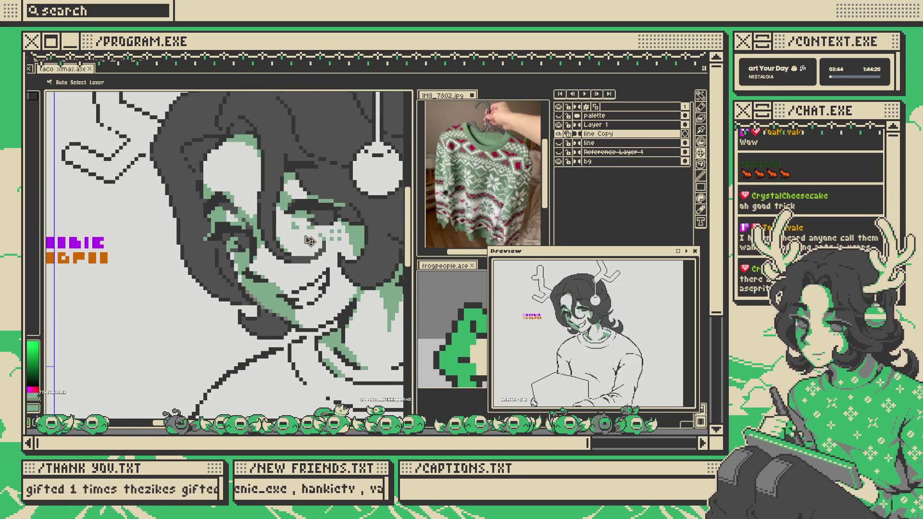
scroll(294, 251, up, 2)
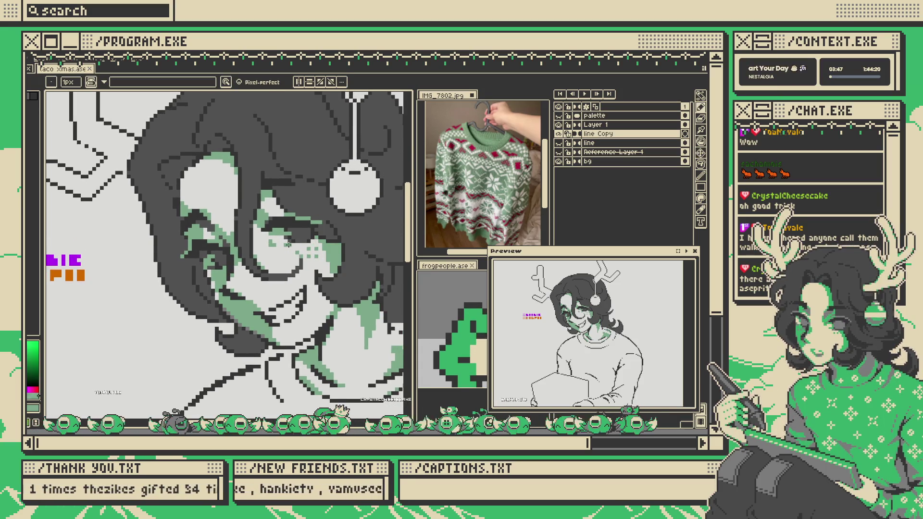
scroll(288, 243, down, 3)
scroll(294, 237, up, 4)
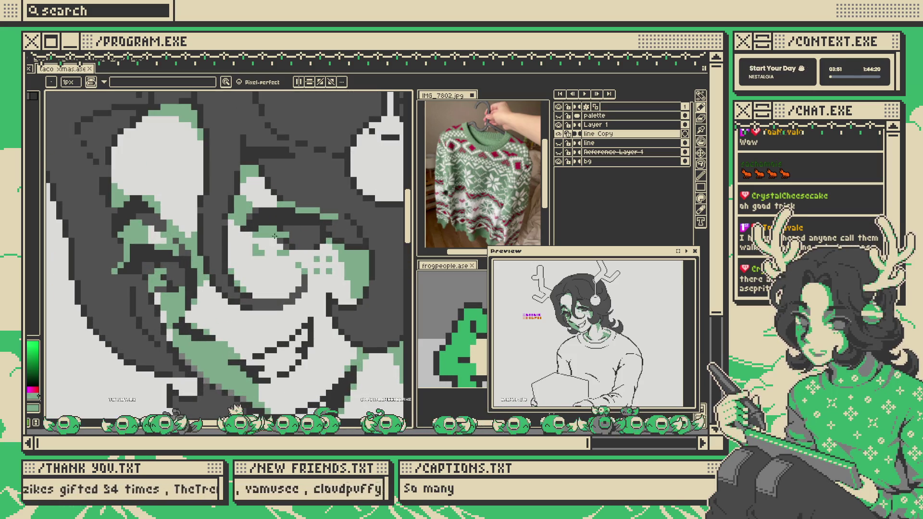
alt+click(253, 231)
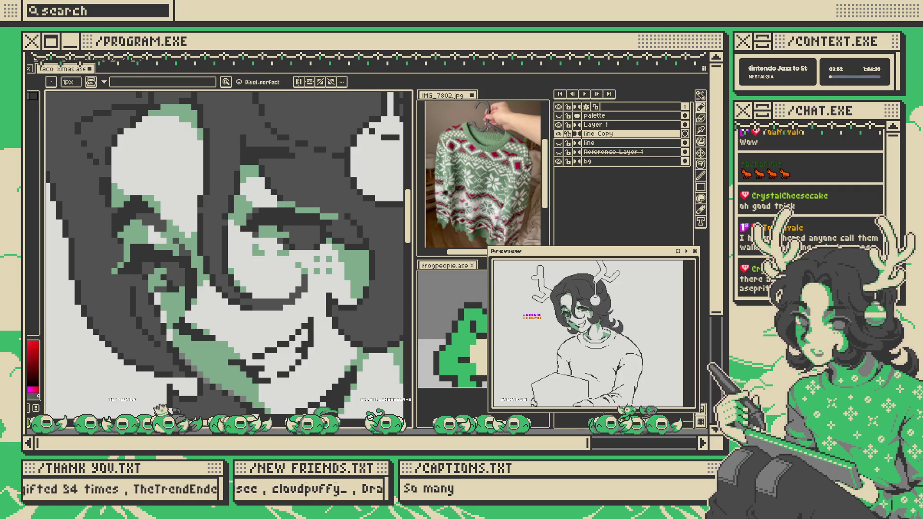
- Sample the face's green shading and paint a few light face pixels green
scroll(279, 223, down, 3)
scroll(304, 218, up, 4)
scroll(291, 236, down, 5)
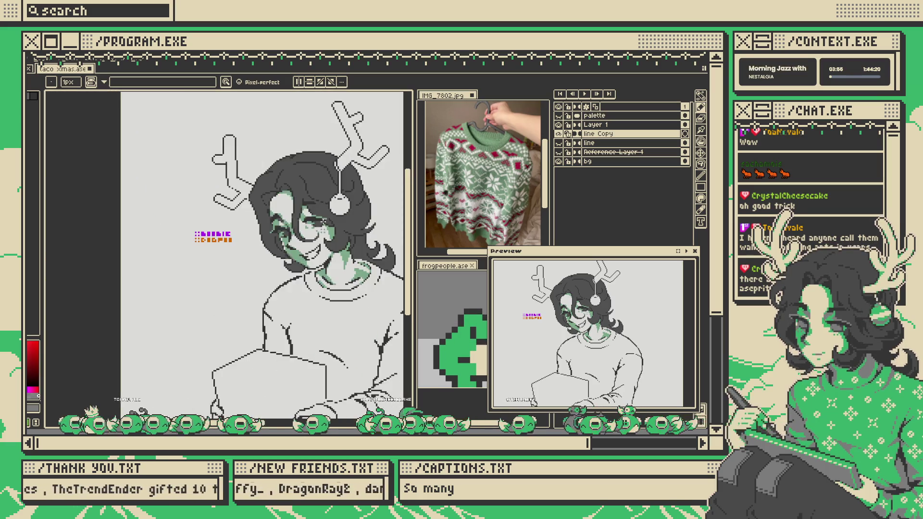
scroll(309, 223, up, 5)
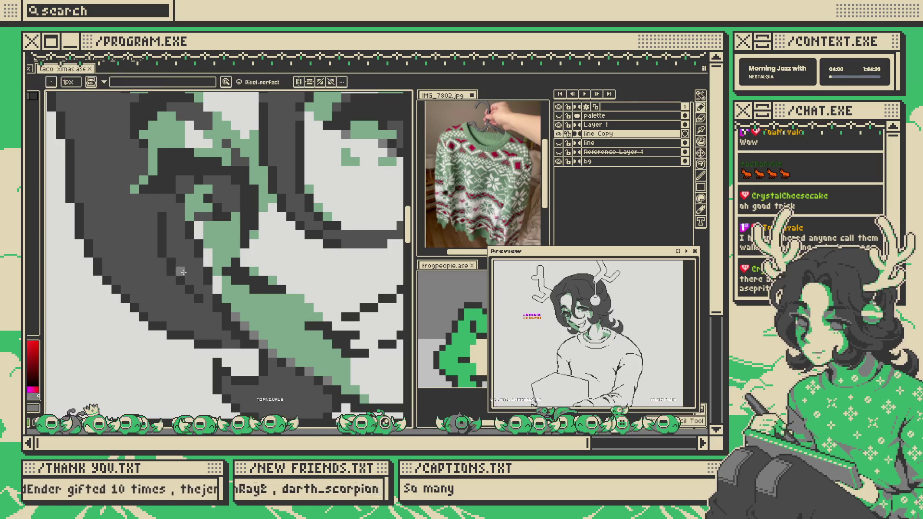
alt+click(217, 249)
drag(210, 261, 200, 222)
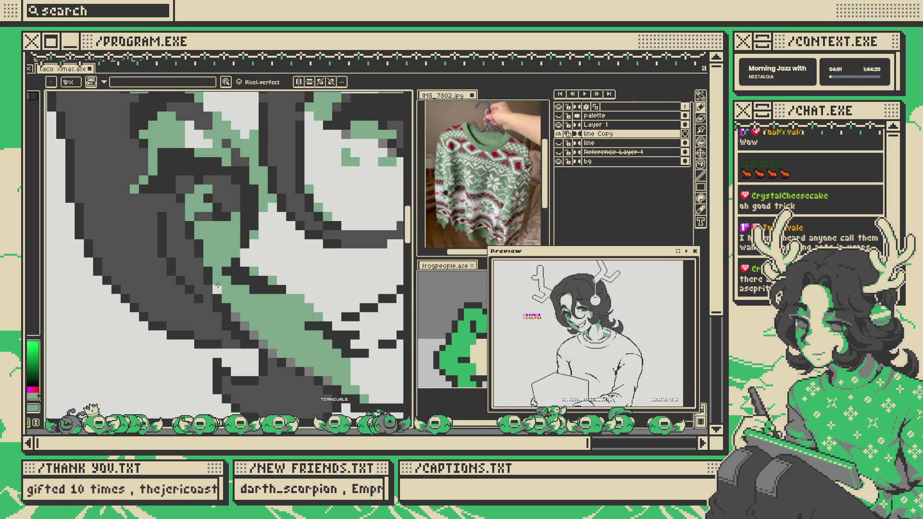
scroll(217, 284, down, 5)
scroll(272, 224, up, 4)
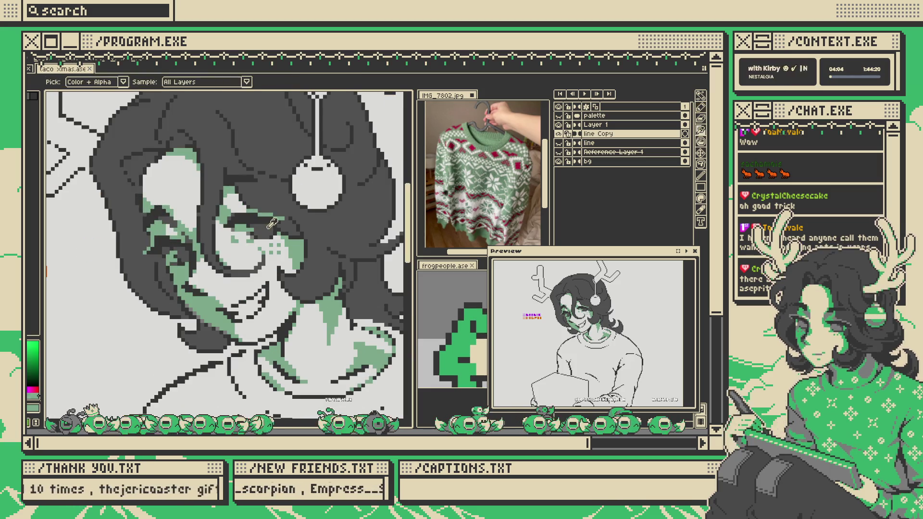
key(x)
scroll(269, 224, up, 3)
scroll(241, 223, down, 4)
scroll(233, 223, up, 4)
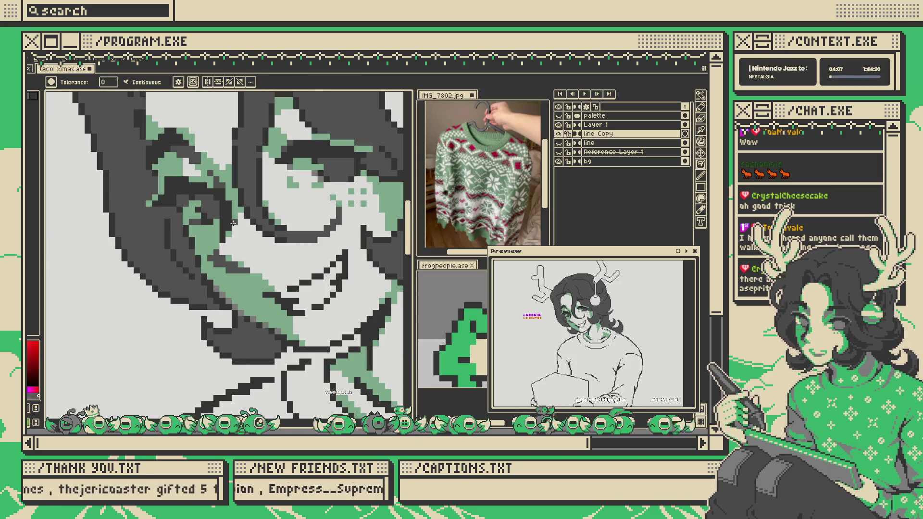
key(b)
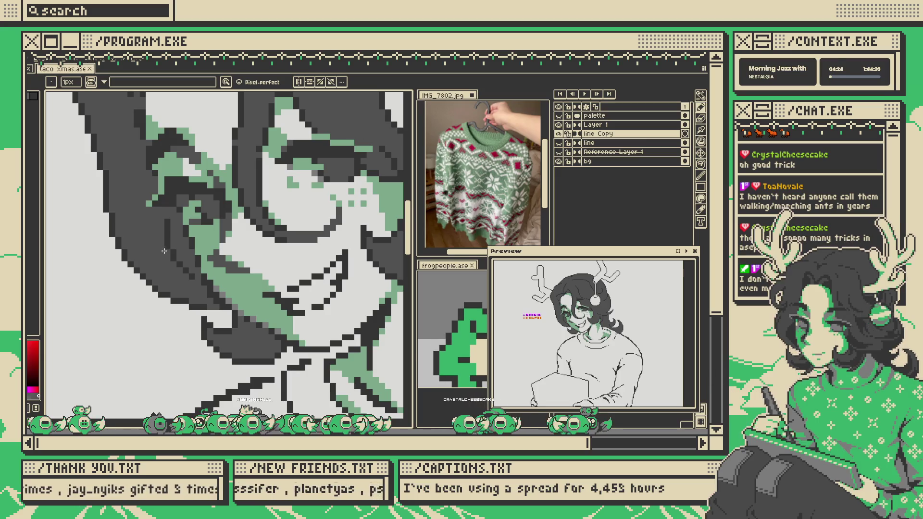
scroll(162, 251, down, 5)
- Select around the mouth, sample the face green and make it the drawing colour
key(v)
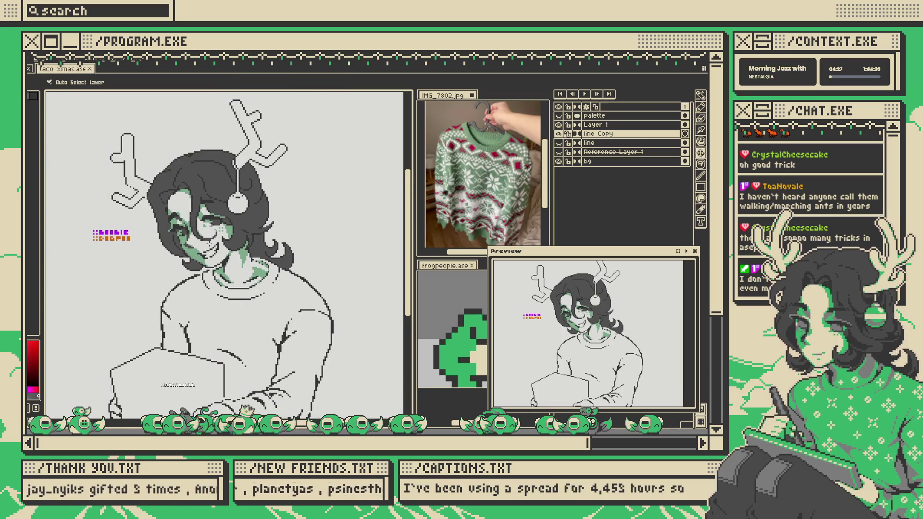
scroll(214, 249, up, 5)
key(i)
mouse_move(177, 242)
mouse_down()
mouse_move(216, 288)
mouse_move(266, 299)
mouse_up()
drag(227, 231, 264, 243)
key(i)
click(168, 291)
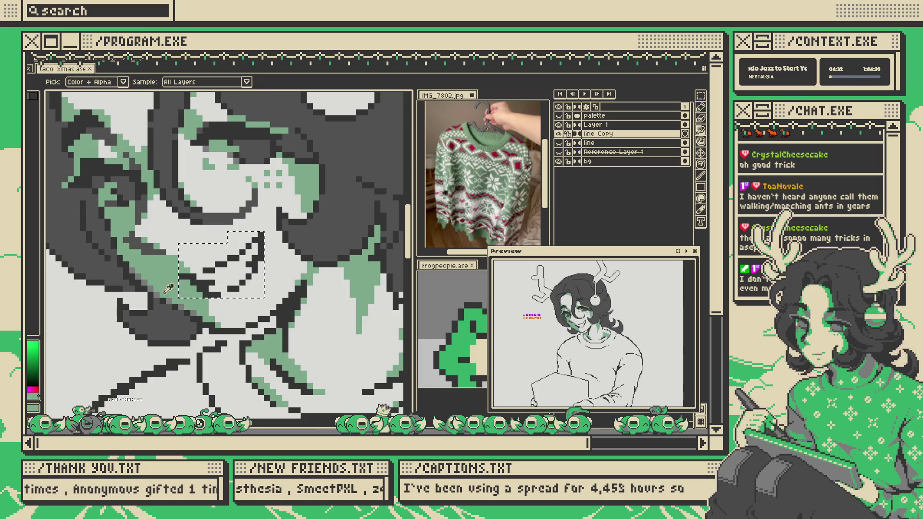
key(x)
key(w)
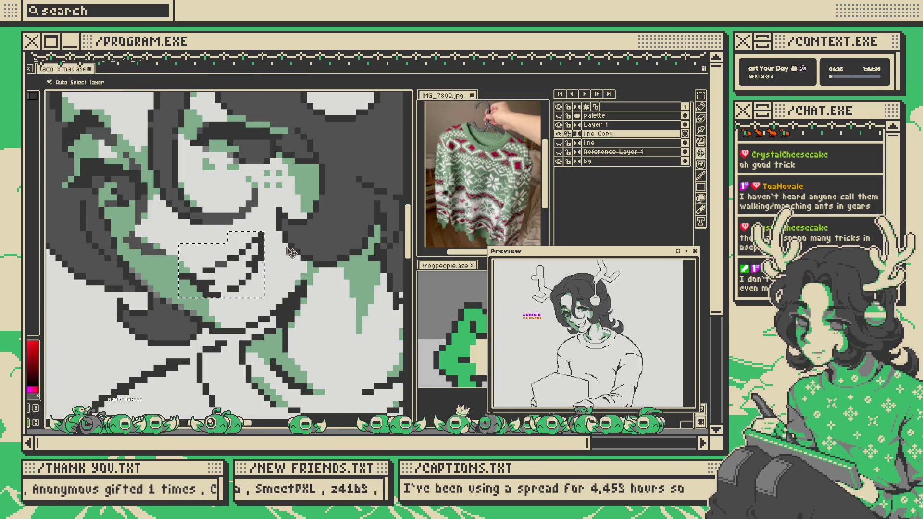
key(ctrl+d)
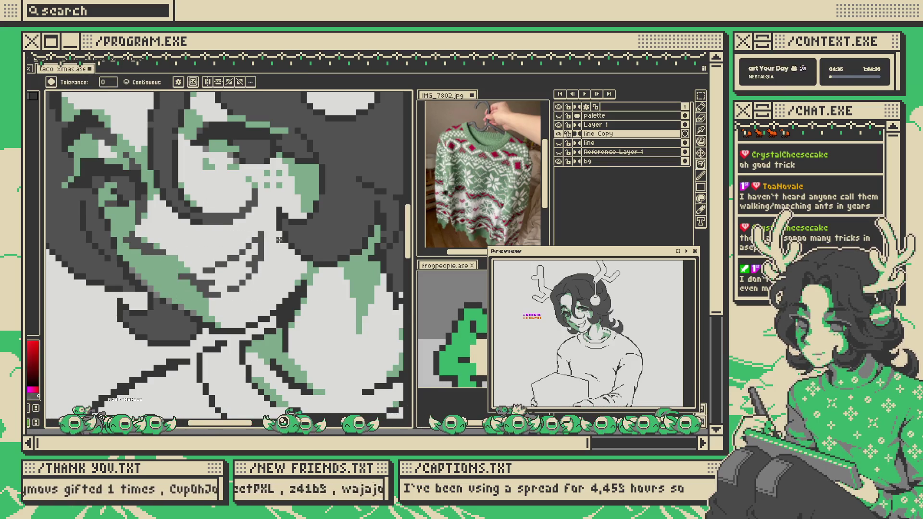
scroll(279, 239, down, 4)
scroll(245, 286, up, 6)
key(x)
key(b)
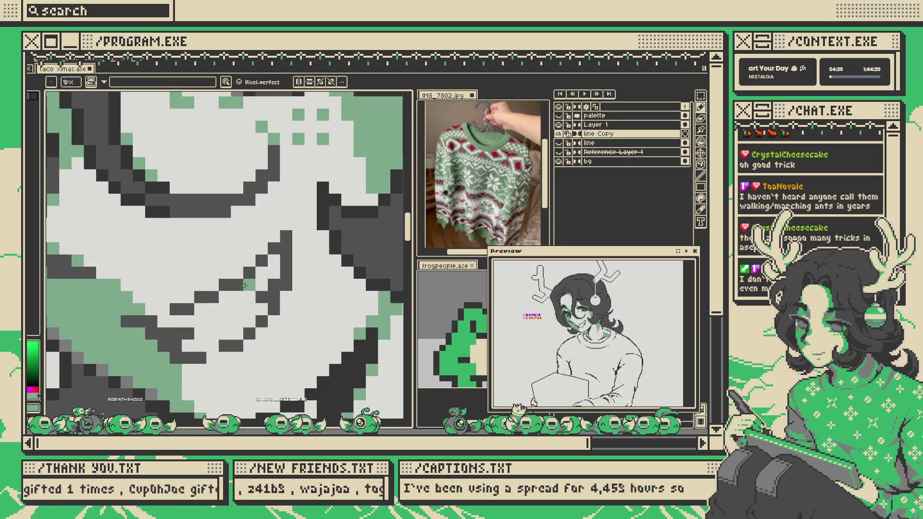
- Repaint the dark lines below the mouth, chin and jaw green, then save
mouse_move(230, 285)
mouse_down()
mouse_move(251, 271)
mouse_move(183, 309)
mouse_up()
click(262, 260)
mouse_move(274, 285)
mouse_down()
mouse_move(260, 325)
mouse_move(225, 345)
mouse_up()
mouse_move(287, 283)
mouse_down()
mouse_move(286, 234)
mouse_move(284, 268)
mouse_up()
key(ctrl+z)
key(b)
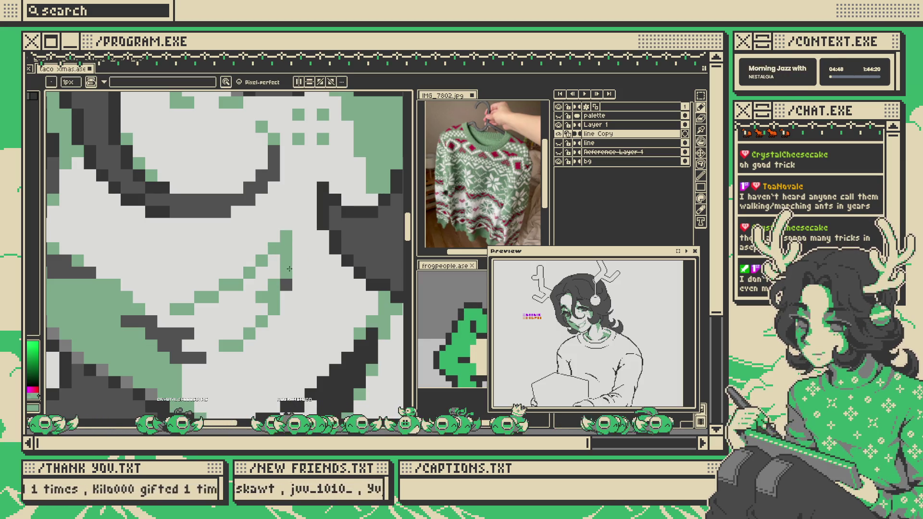
key(ctrl+s)
- Recolour the remaining dark line pixels near the mouth green
click(292, 299)
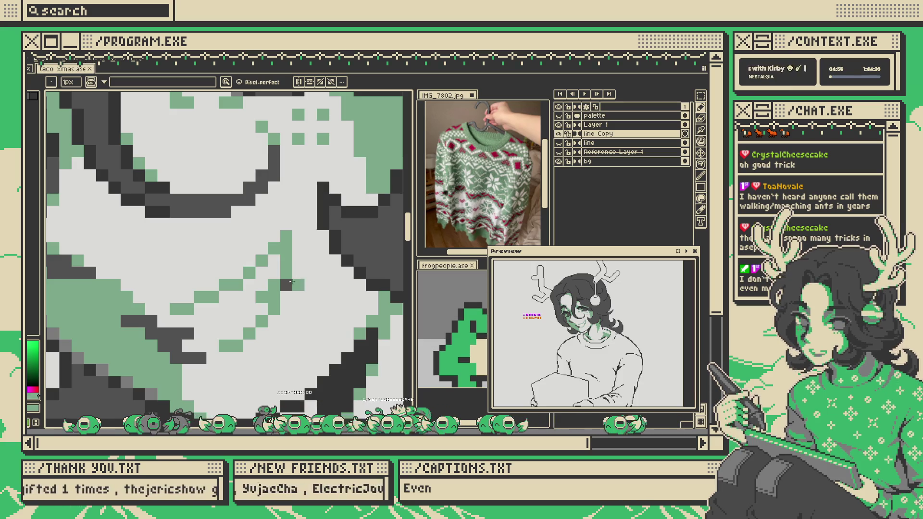
click(290, 280)
scroll(290, 280, down, 3)
scroll(304, 291, up, 1)
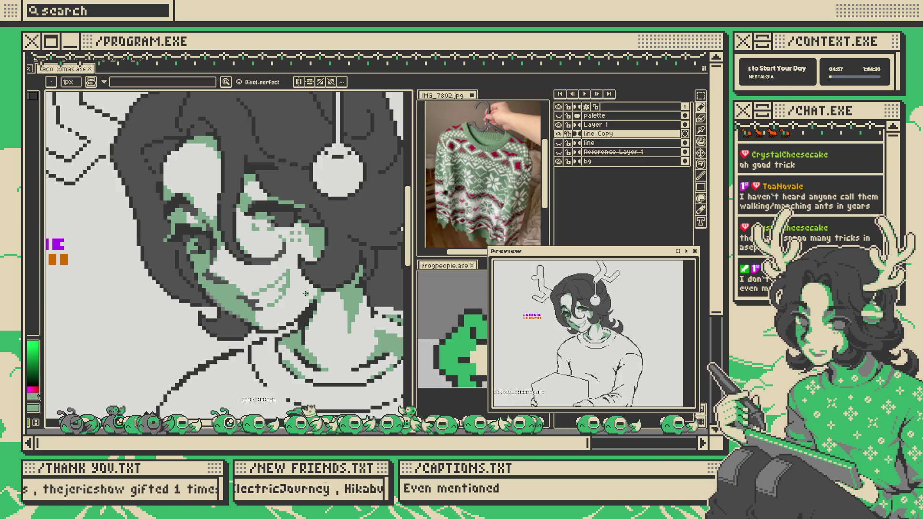
scroll(306, 293, down, 3)
scroll(306, 290, up, 3)
key(w)
click(312, 254)
key(ctrl+d)
- Fill one dark line segment with lighter grey, then return to the green Pencil
scroll(301, 255, down, 3)
scroll(295, 257, up, 3)
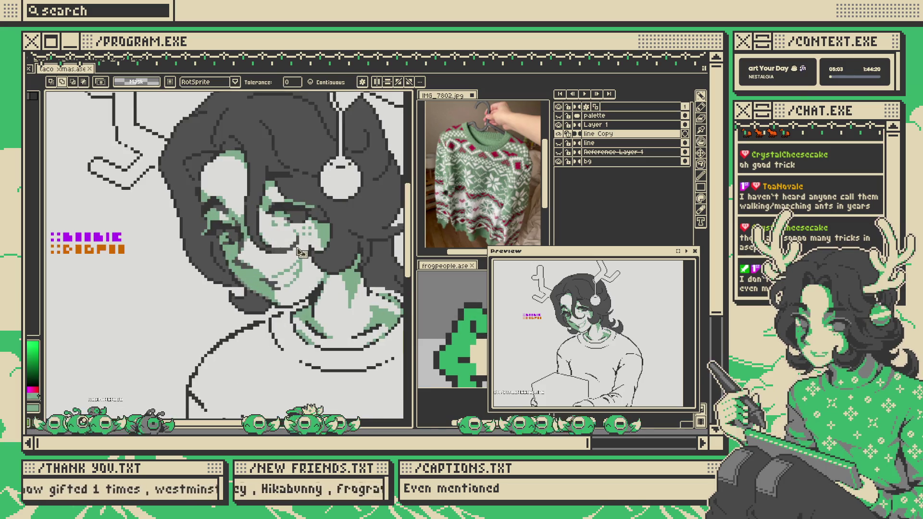
scroll(288, 271, up, 3)
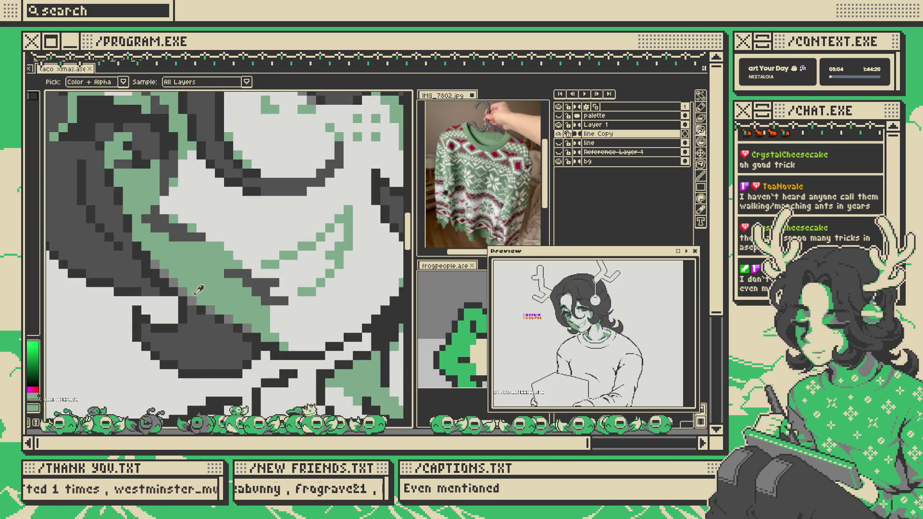
key(x)
key(g)
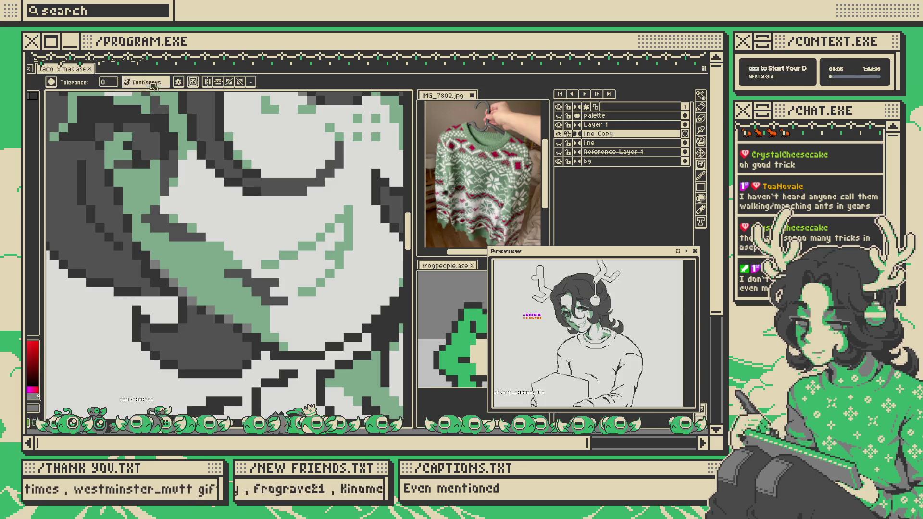
click(272, 282)
scroll(272, 282, down, 4)
scroll(267, 286, up, 4)
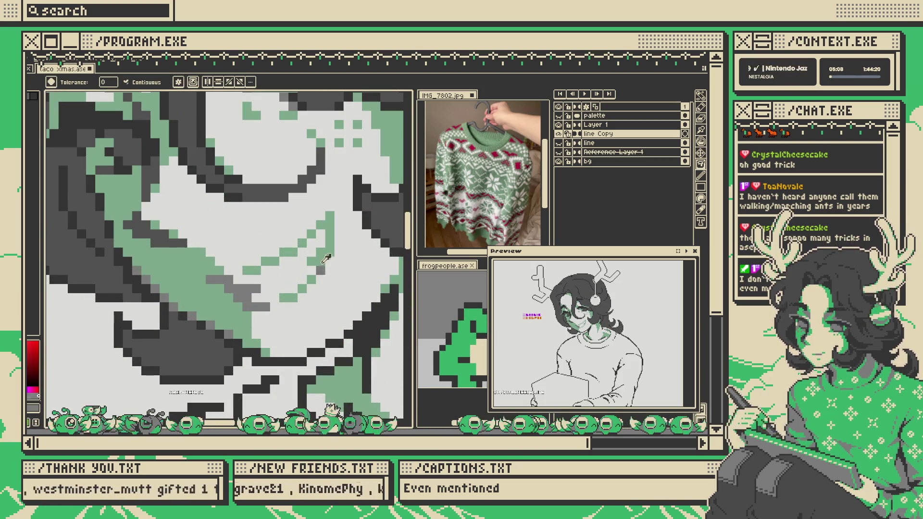
key(b)
key(x)
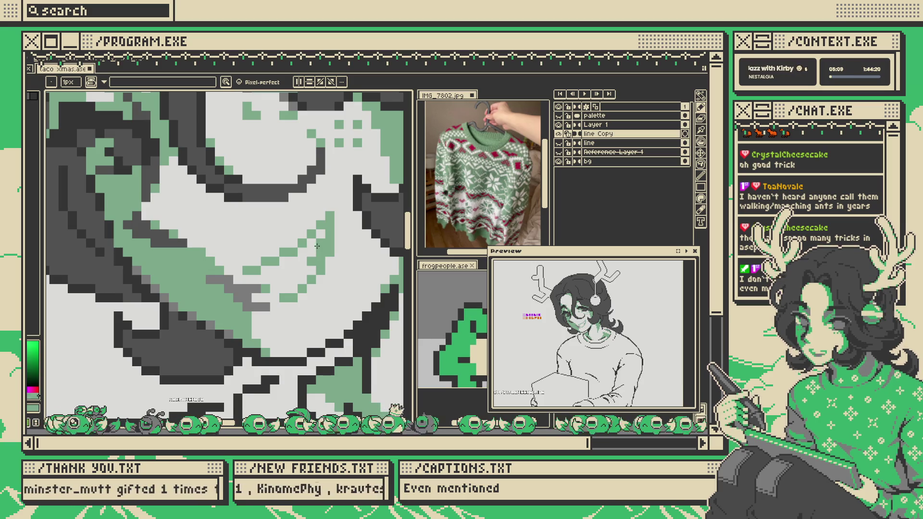
scroll(317, 246, down, 4)
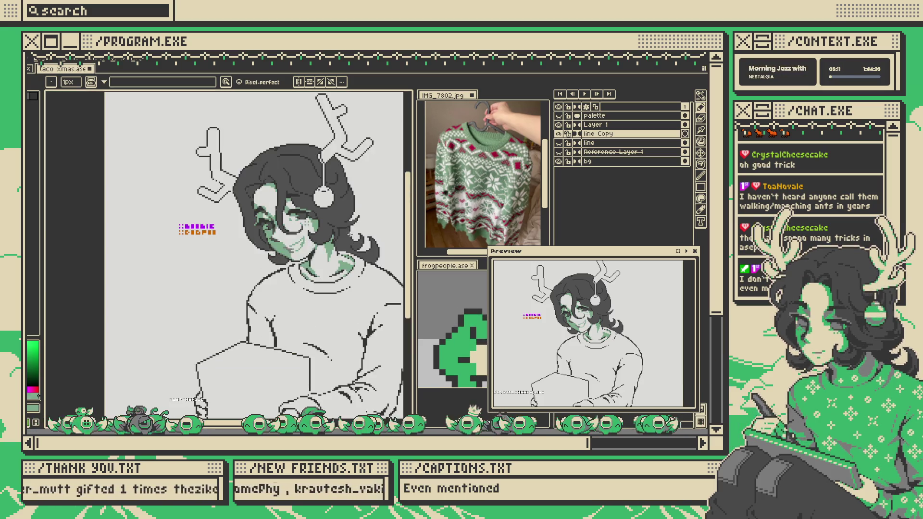
- Zoom and shift the view across the face, then take up the Magic Wand
scroll(378, 235, down, 2)
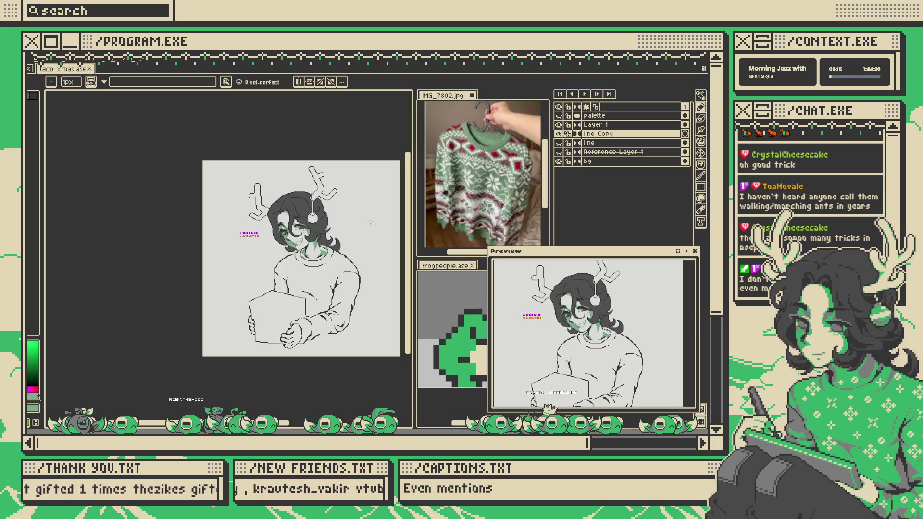
scroll(310, 209, up, 1)
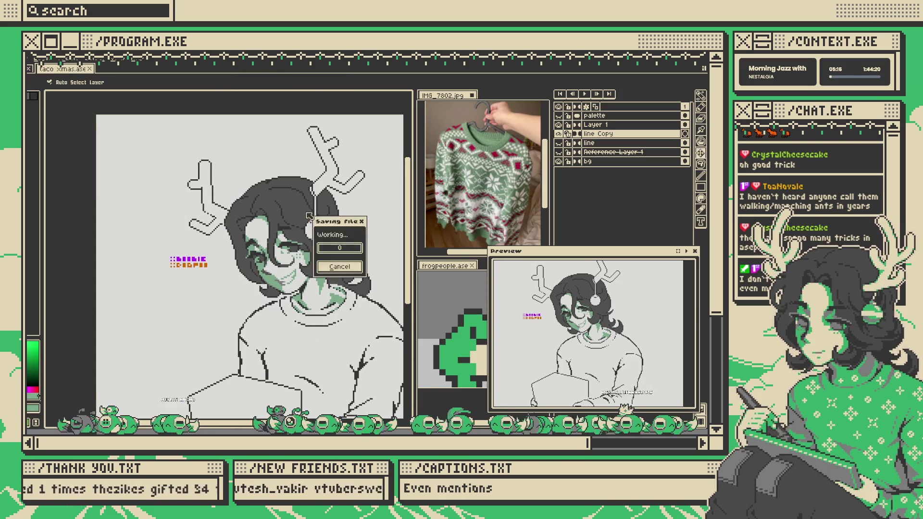
scroll(304, 208, up, 2)
drag(268, 291, 263, 289)
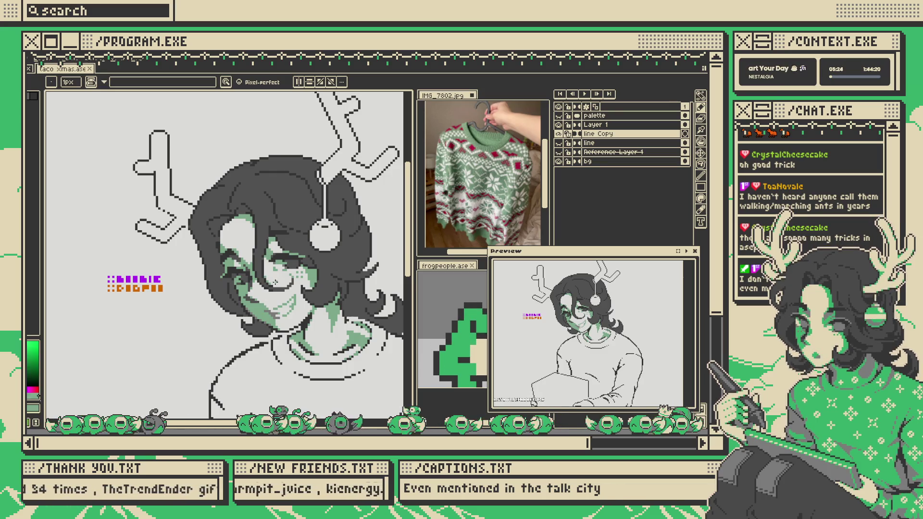
key(w)
scroll(275, 284, up, 5)
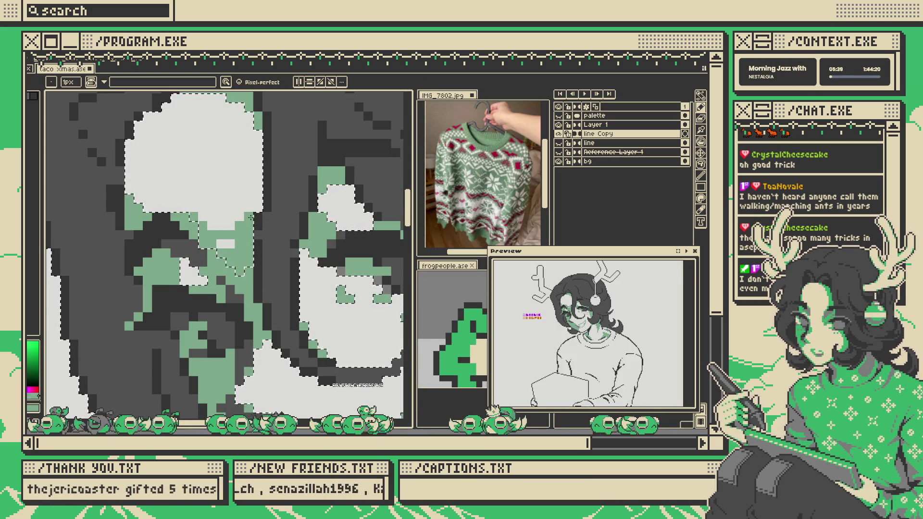
- Switch to the Pencil and clear the selection on the face with Ctrl+D
key(b)
key(ctrl+d)
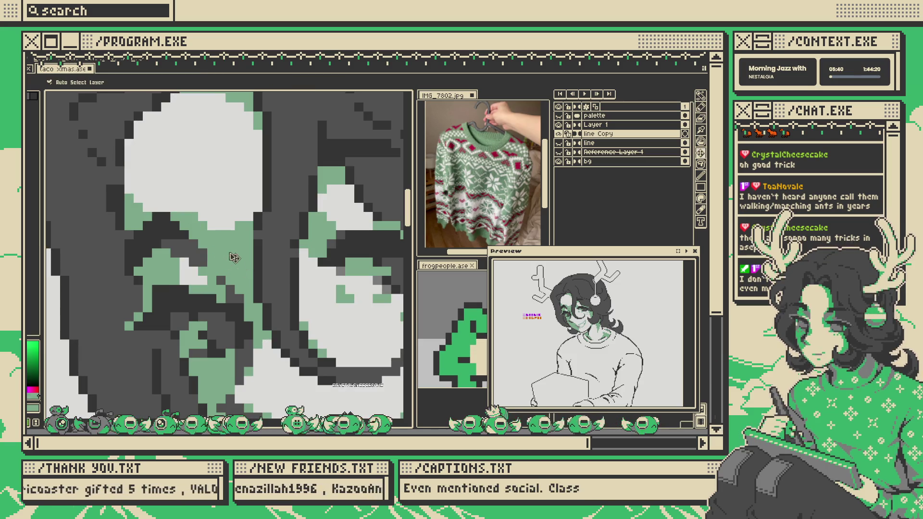
scroll(231, 248, down, 5)
scroll(206, 260, up, 5)
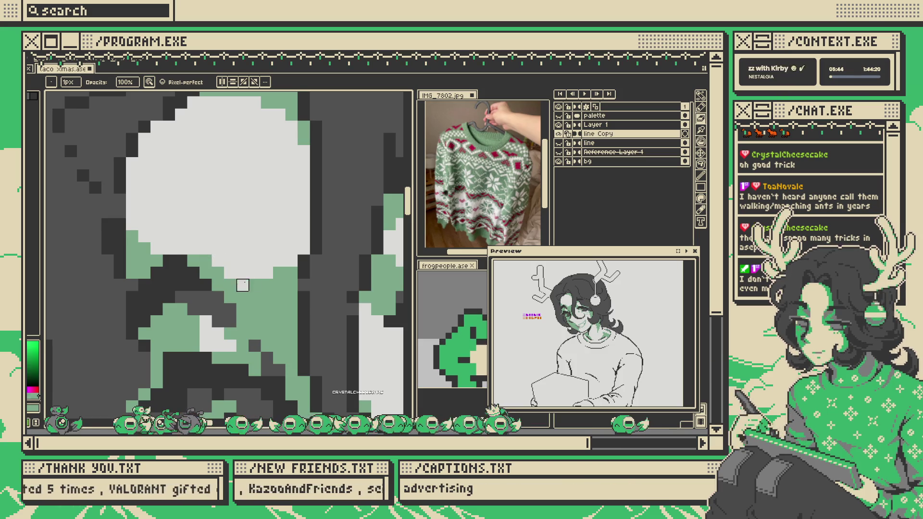
- Zoom in and out around the face and get ready to sample its colours with the eyedropper
scroll(291, 273, down, 5)
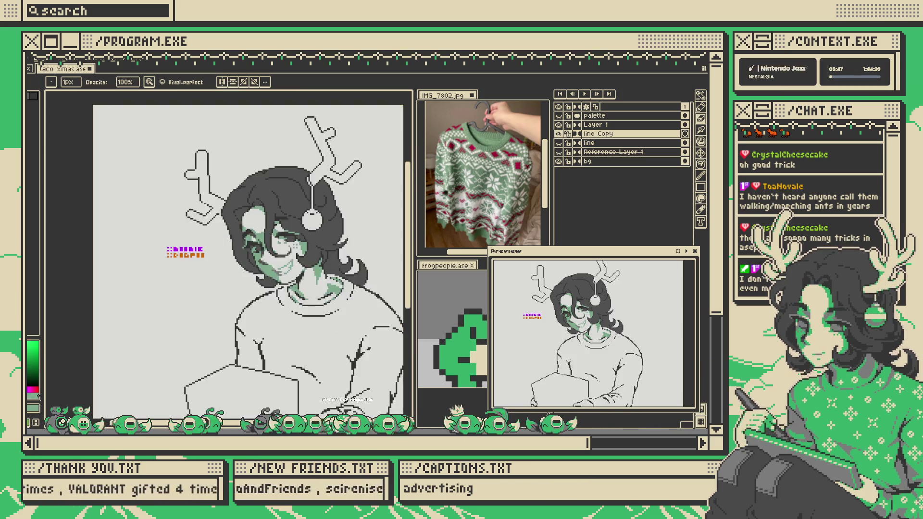
scroll(241, 240, up, 5)
scroll(246, 244, down, 5)
scroll(261, 225, up, 2)
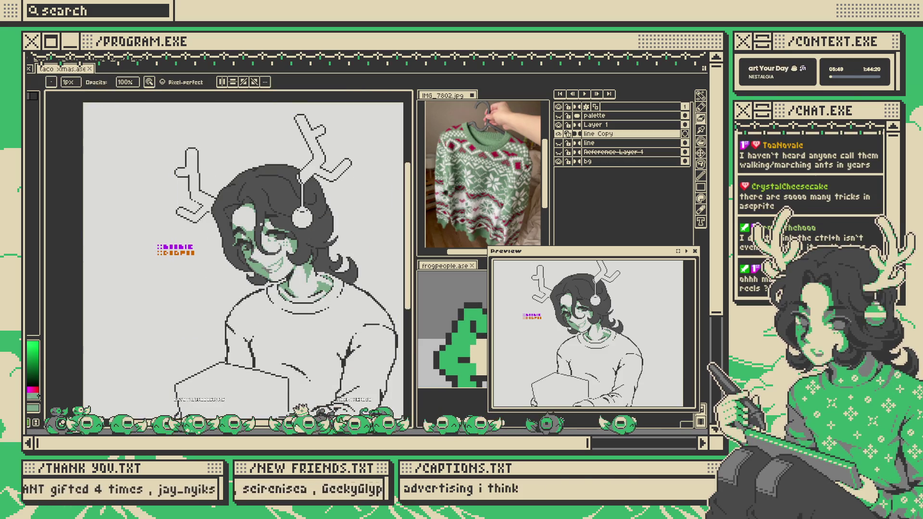
scroll(229, 237, up, 5)
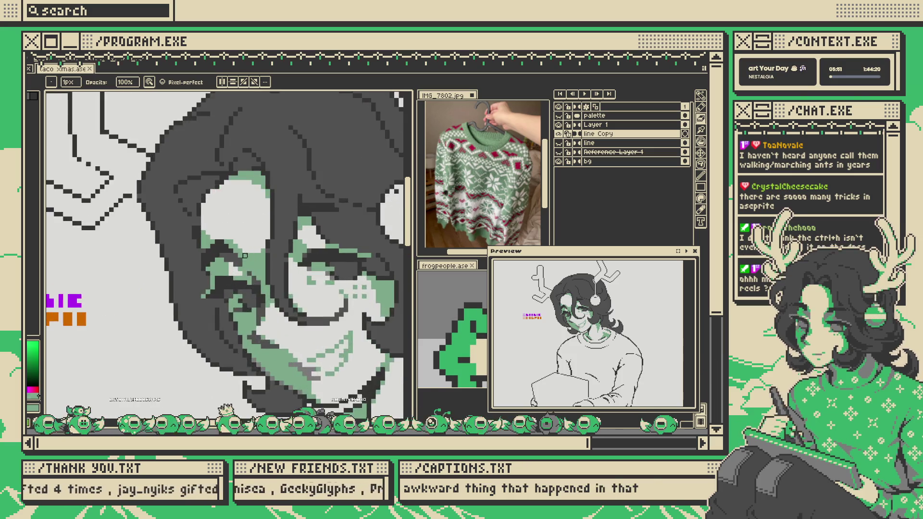
scroll(239, 209, down, 4)
scroll(231, 232, up, 3)
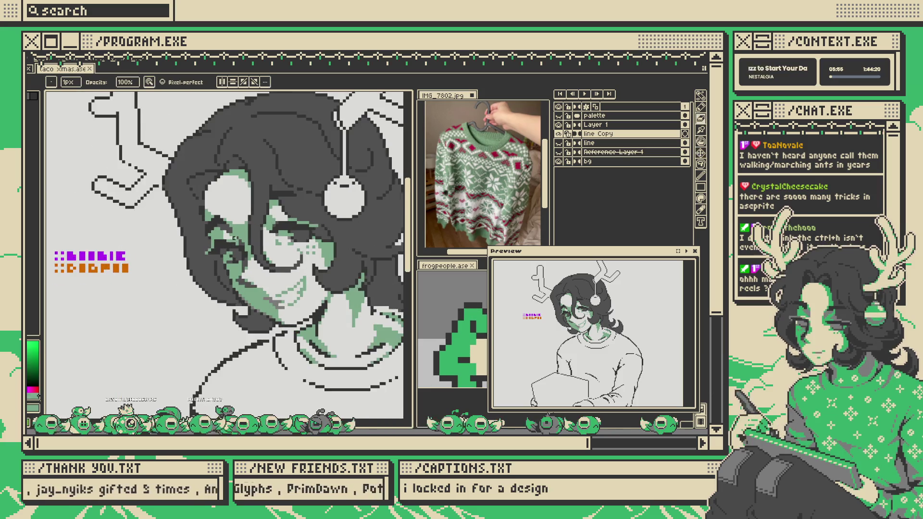
key(alt)
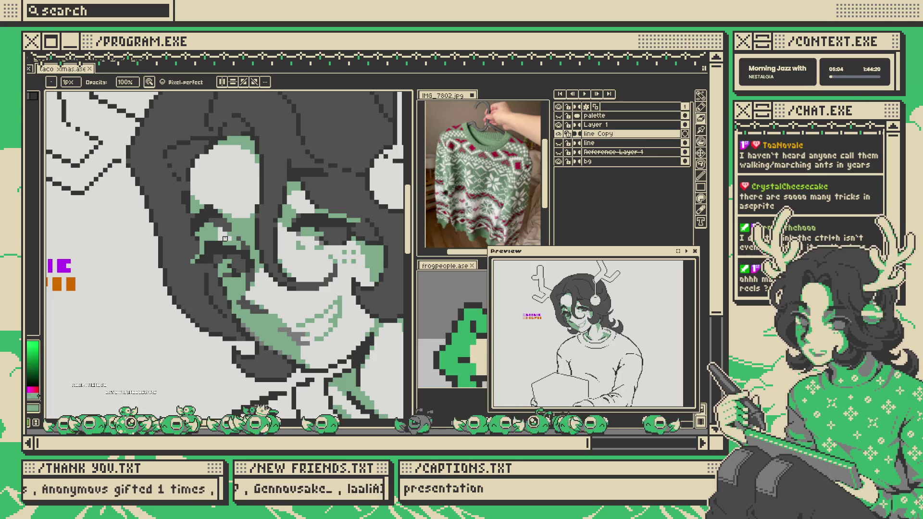
scroll(225, 239, up, 3)
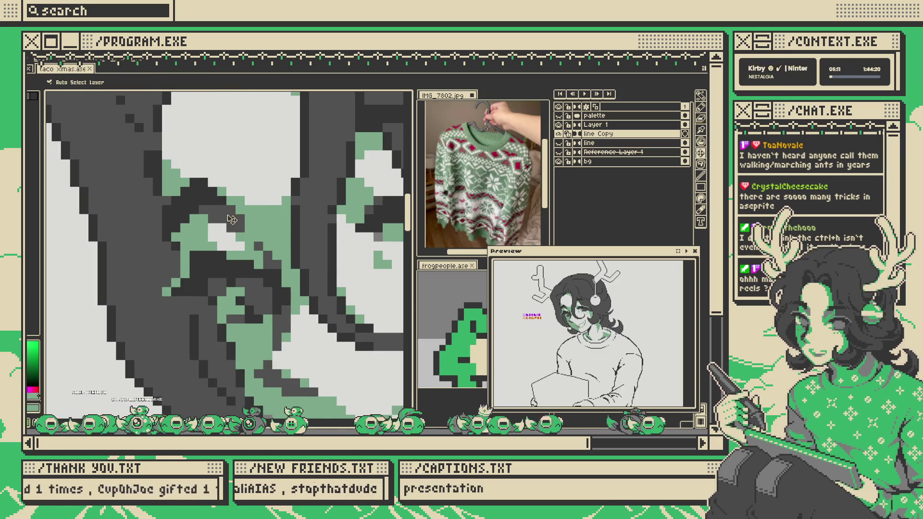
scroll(231, 210, down, 4)
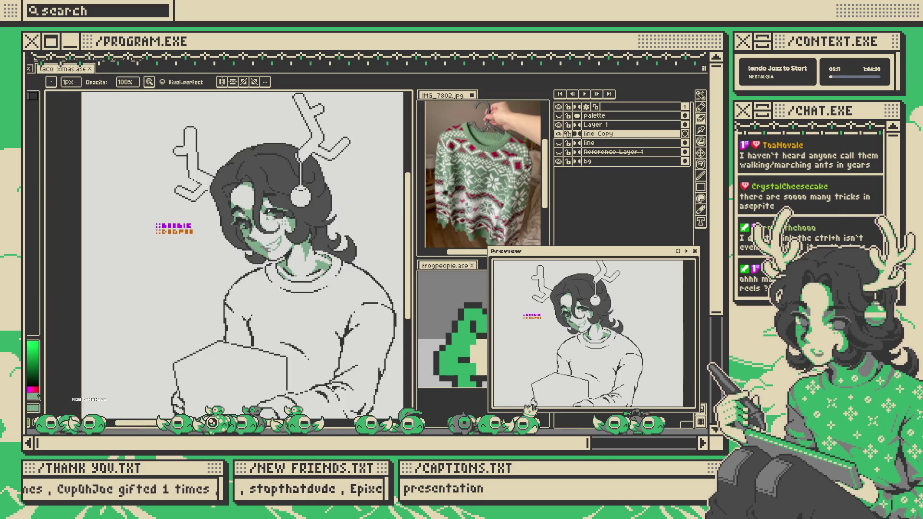
- Paint a light grey stroke along the cheek edge with the Pencil
scroll(269, 229, up, 5)
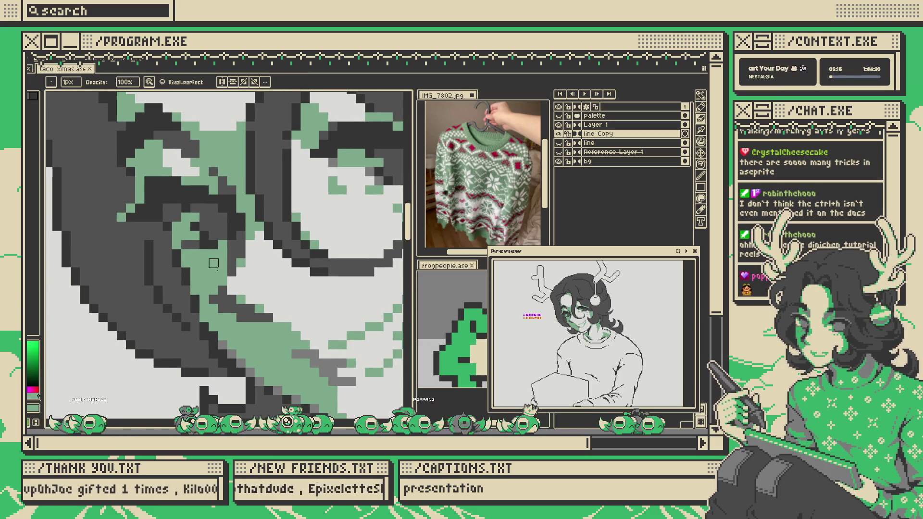
key(b)
drag(222, 327, 211, 288)
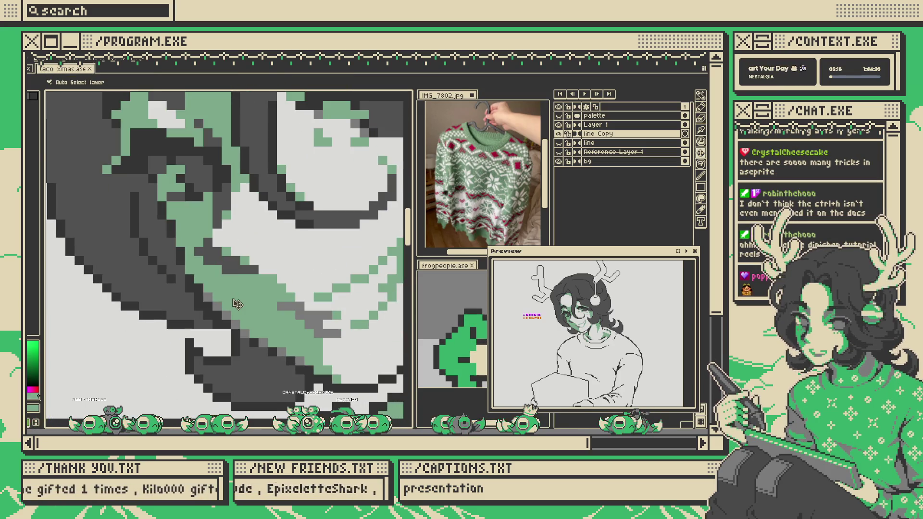
scroll(254, 289, down, 4)
scroll(268, 279, down, 1)
scroll(226, 311, up, 5)
drag(226, 311, 225, 293)
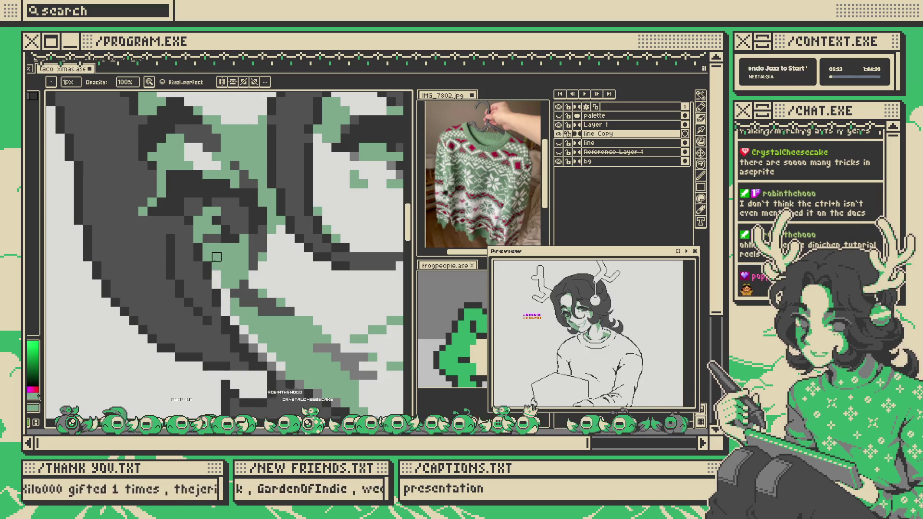
- Reframe the view over the face and sample the green from the face shading
key(ctrl+0)
scroll(278, 261, up, 2)
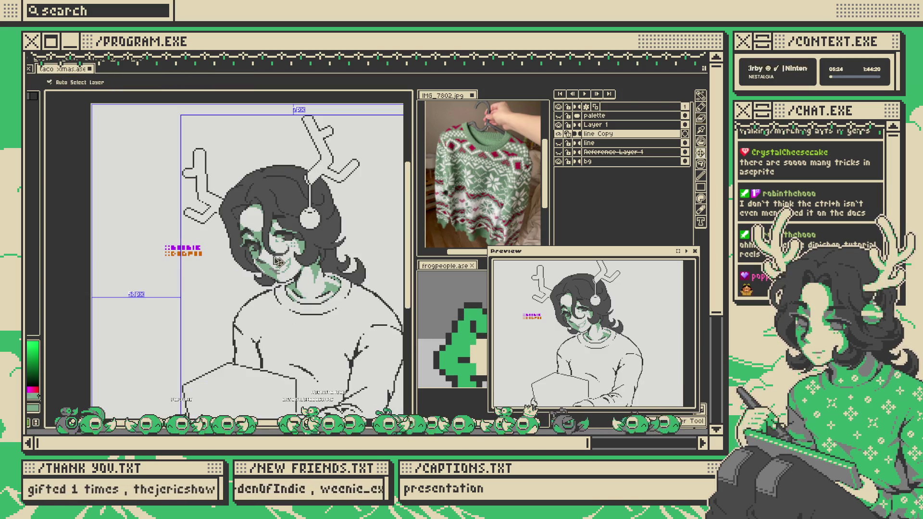
scroll(276, 262, up, 5)
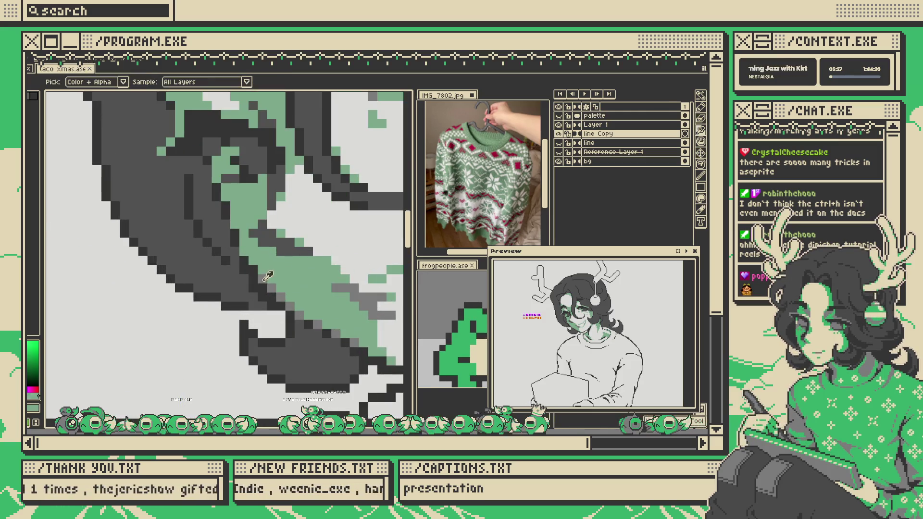
drag(261, 264, 258, 288)
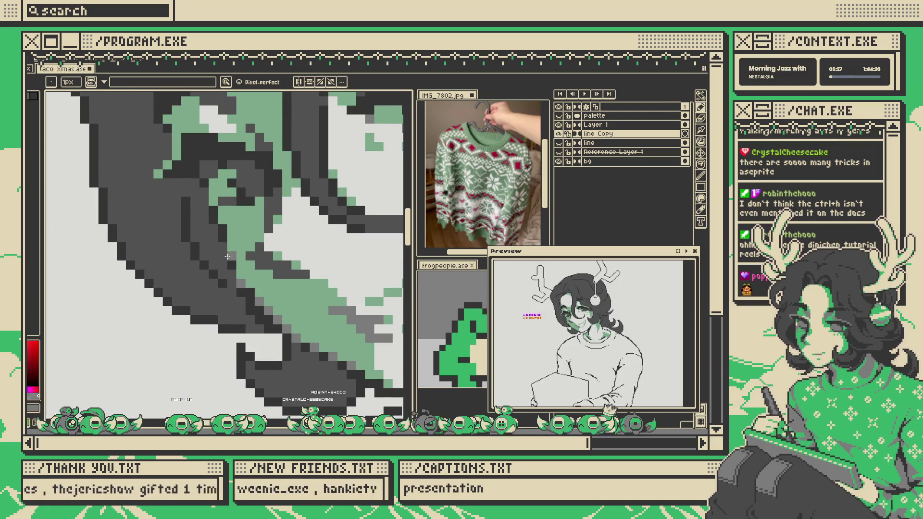
scroll(223, 227, down, 6)
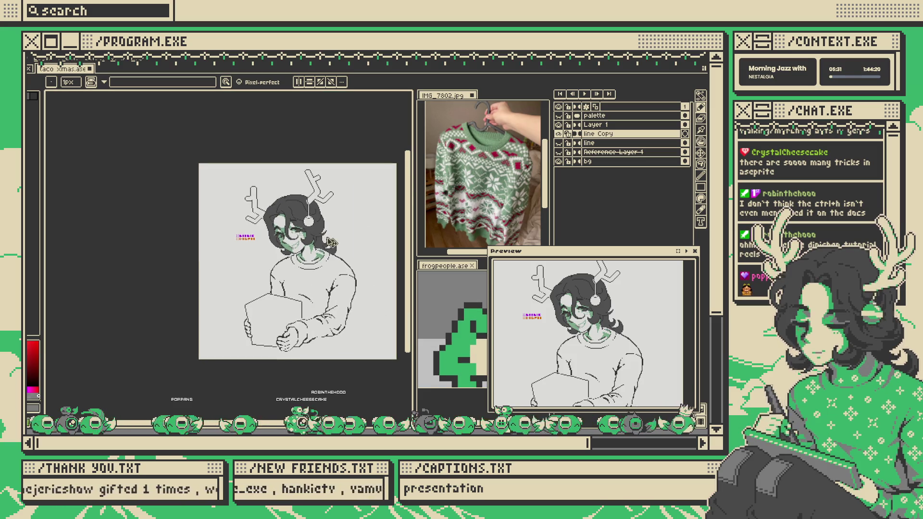
key(ctrl)
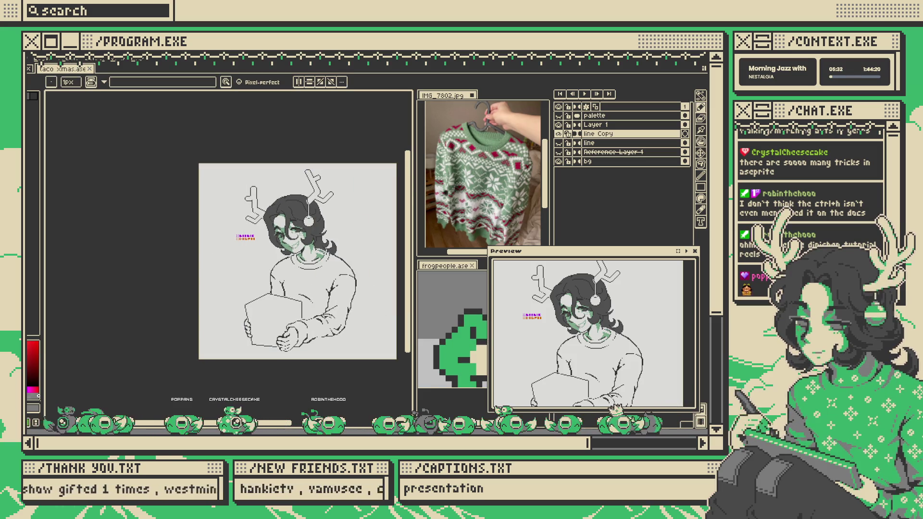
scroll(277, 237, up, 5)
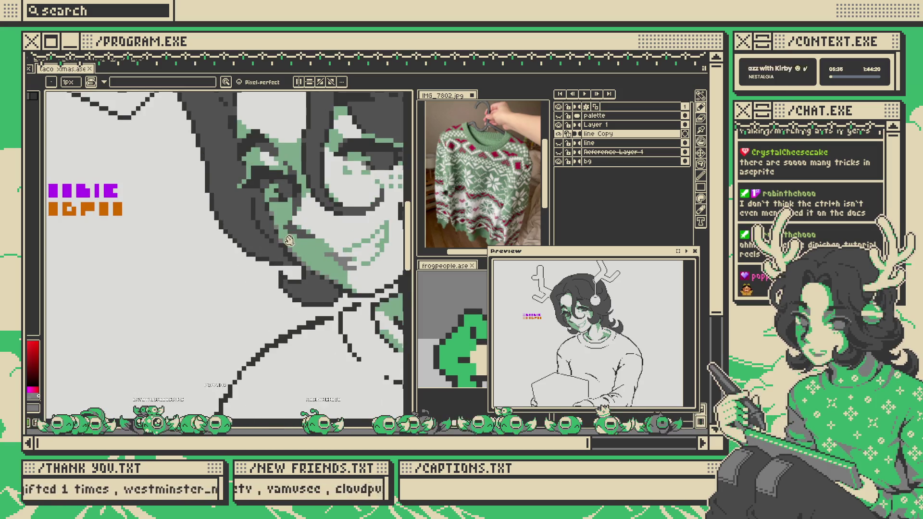
scroll(288, 241, up, 2)
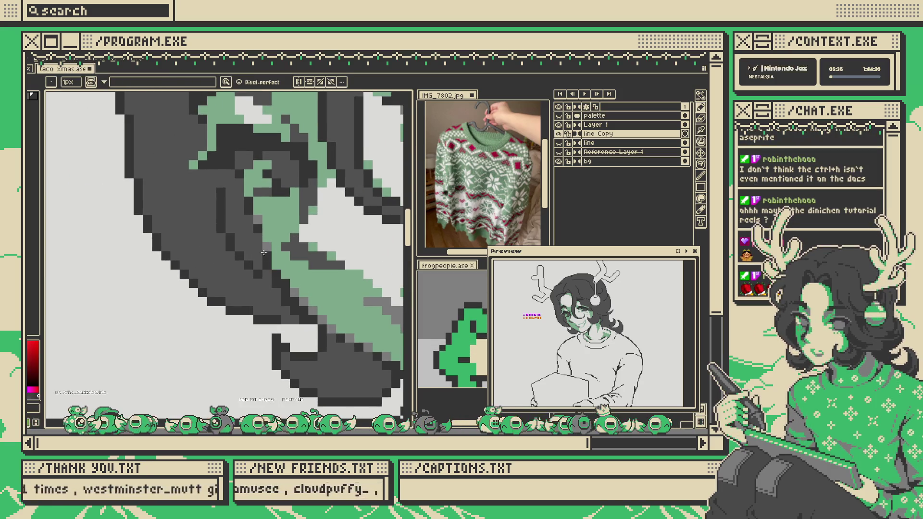
scroll(257, 235, down, 5)
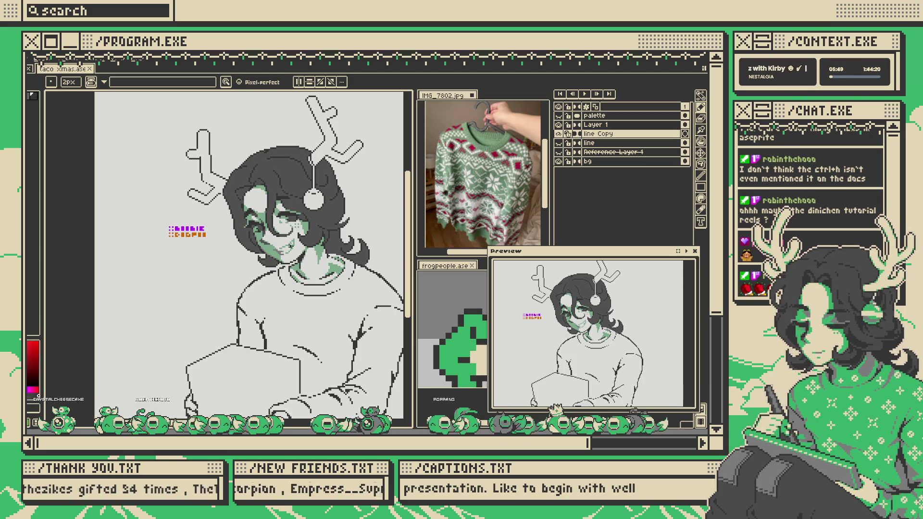
scroll(252, 231, up, 1)
scroll(284, 249, up, 1)
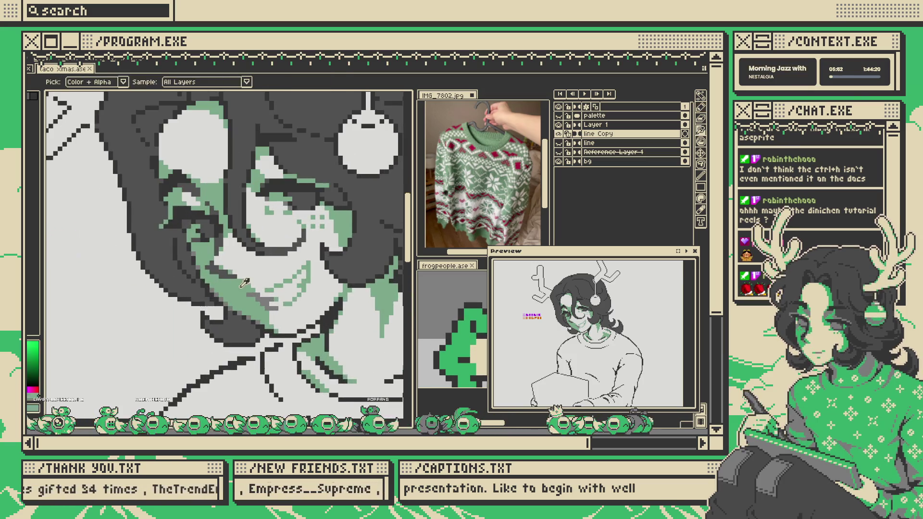
alt+click(240, 278)
- Zoom around the mouth and sample another face colour to draw with
scroll(225, 265, up, 1)
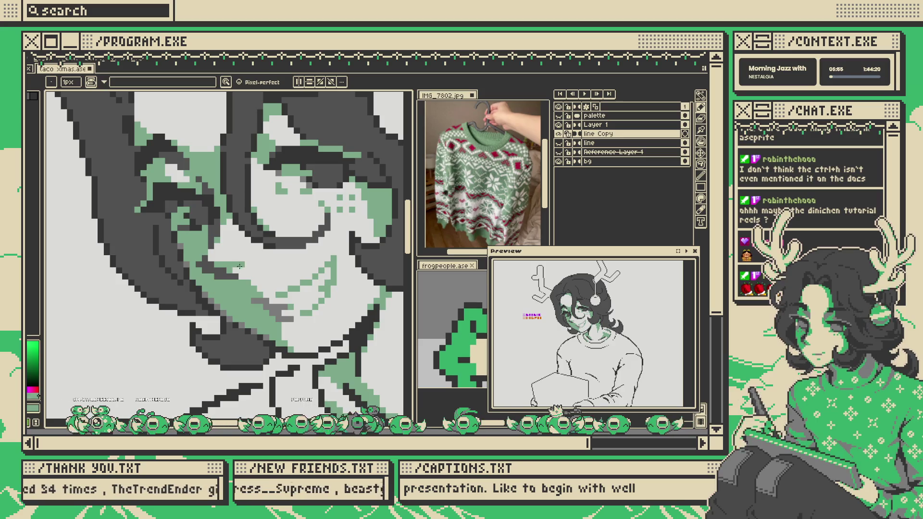
scroll(252, 270, down, 3)
scroll(252, 270, down, 2)
scroll(252, 270, up, 2)
scroll(252, 270, down, 2)
scroll(276, 288, up, 7)
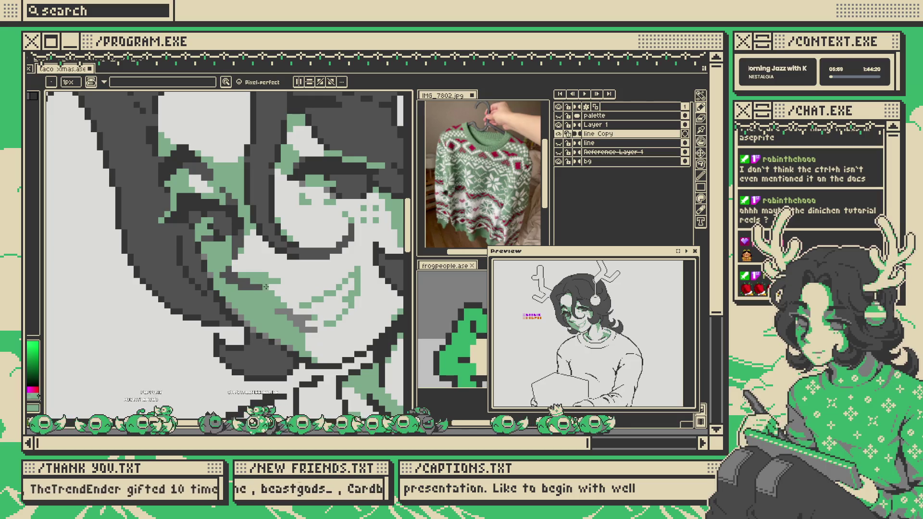
scroll(278, 293, down, 4)
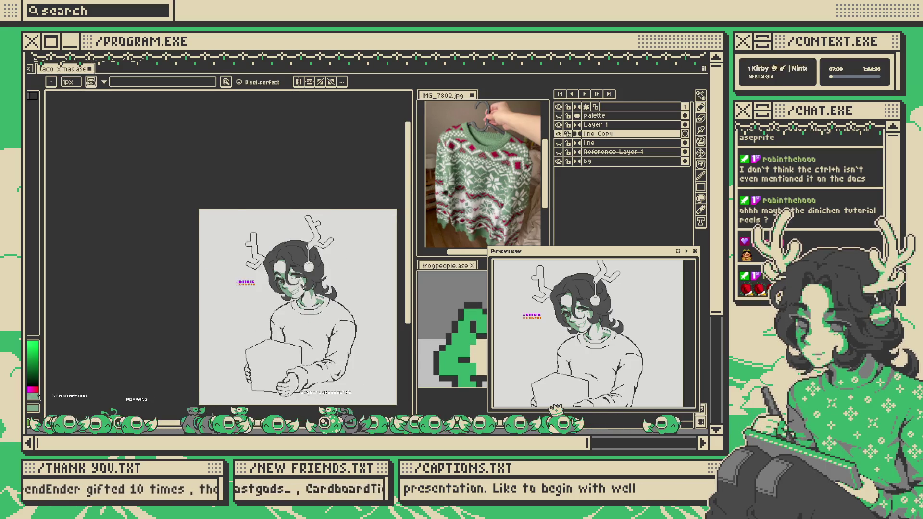
scroll(281, 297, up, 4)
click(278, 304)
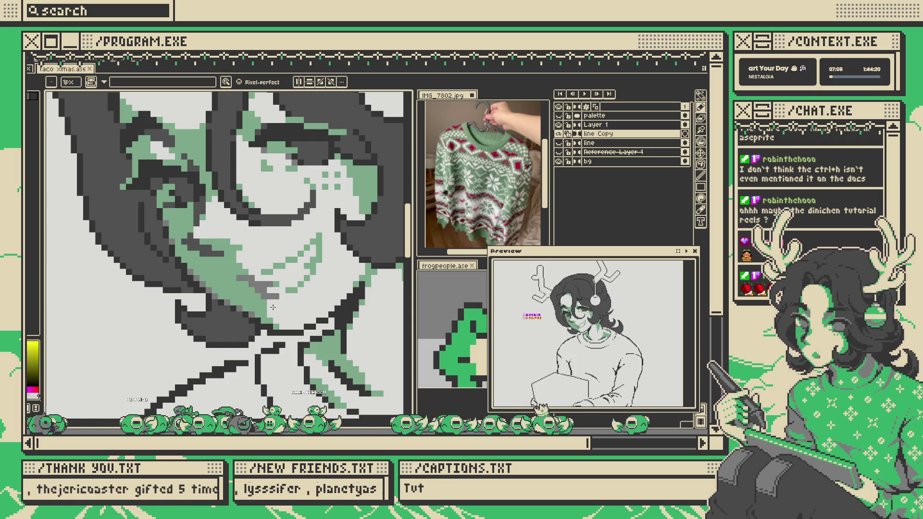
- Toggle the brush between 2 px and 1 px and bring the chin and sweater collar into view
scroll(255, 311, up, 2)
key(plus)
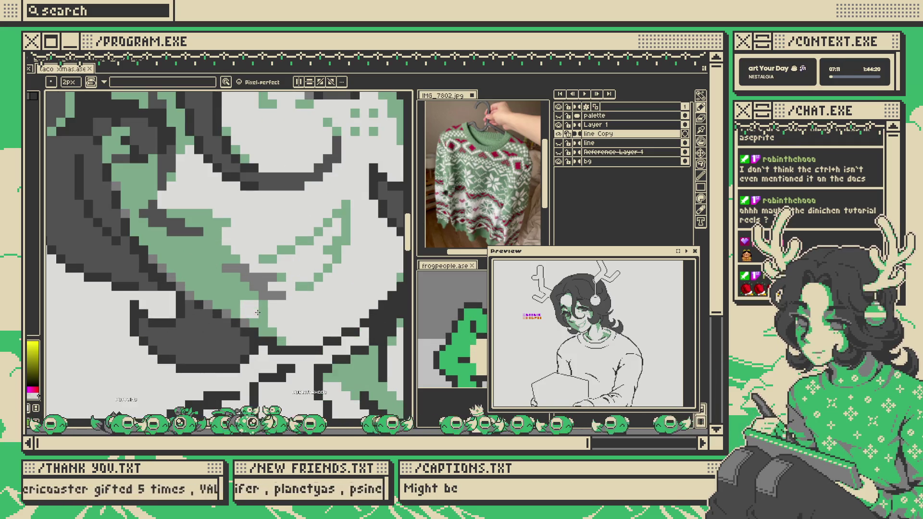
key(minus)
scroll(259, 319, down, 4)
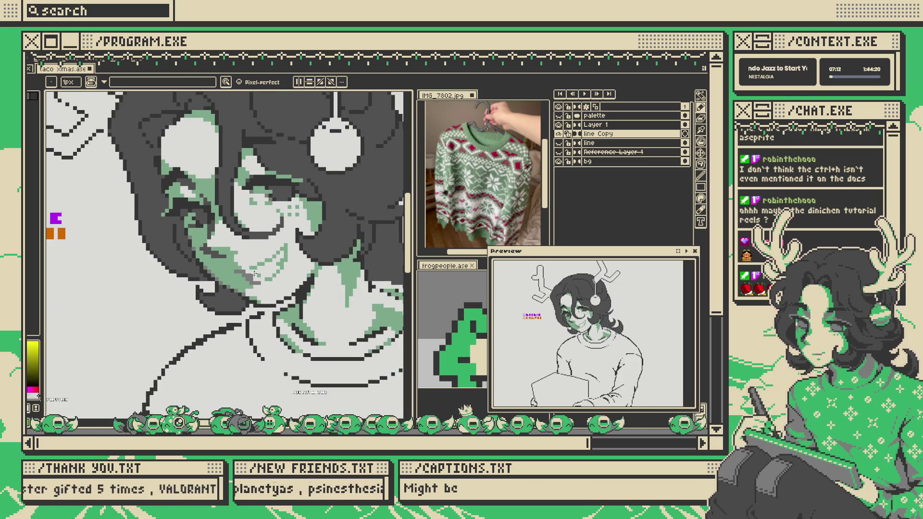
scroll(288, 279, up, 3)
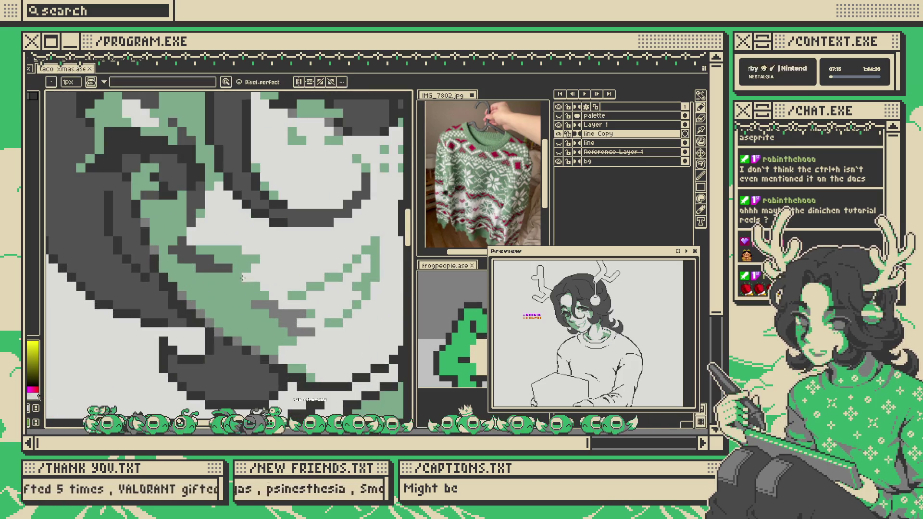
scroll(251, 257, down, 4)
scroll(252, 256, down, 2)
scroll(271, 254, up, 6)
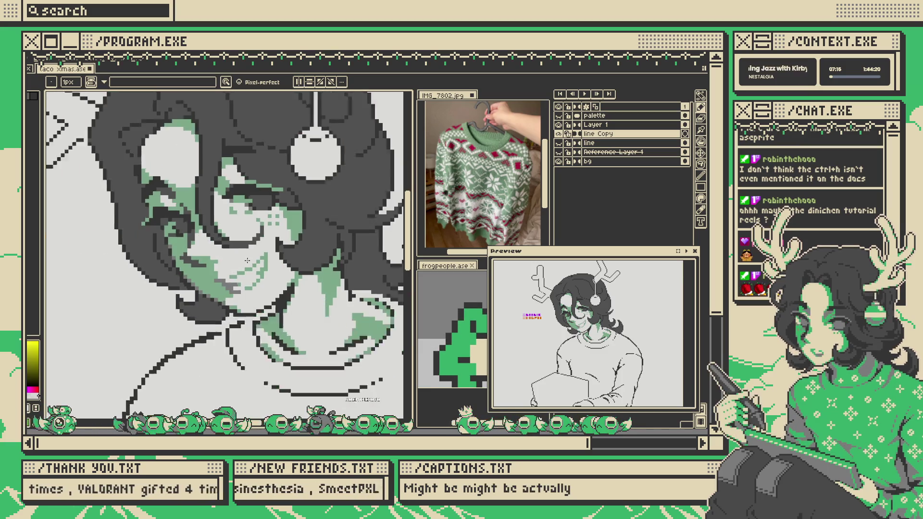
scroll(271, 253, down, 5)
scroll(247, 295, up, 3)
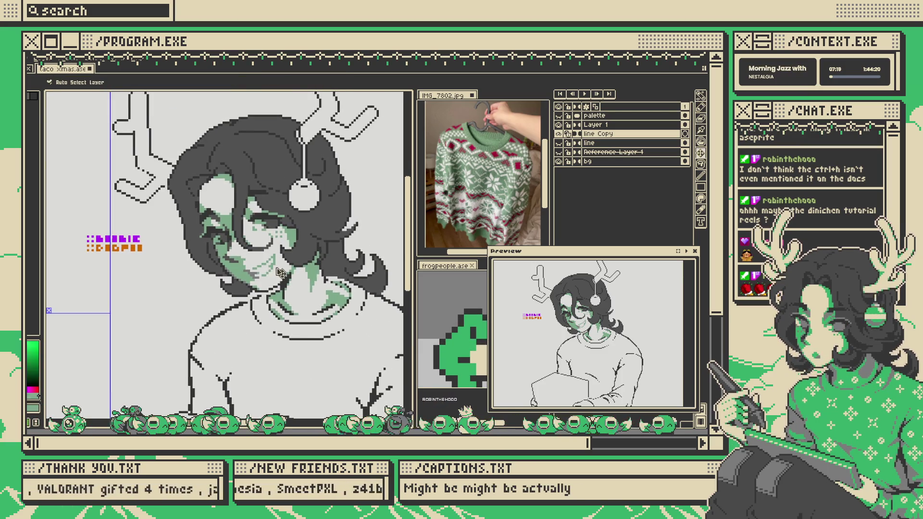
scroll(247, 295, up, 2)
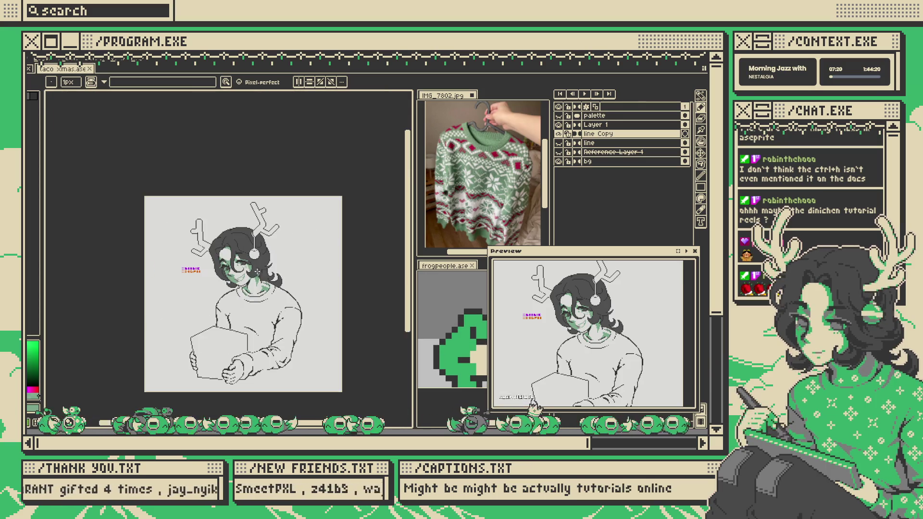
scroll(216, 302, down, 4)
scroll(255, 271, up, 2)
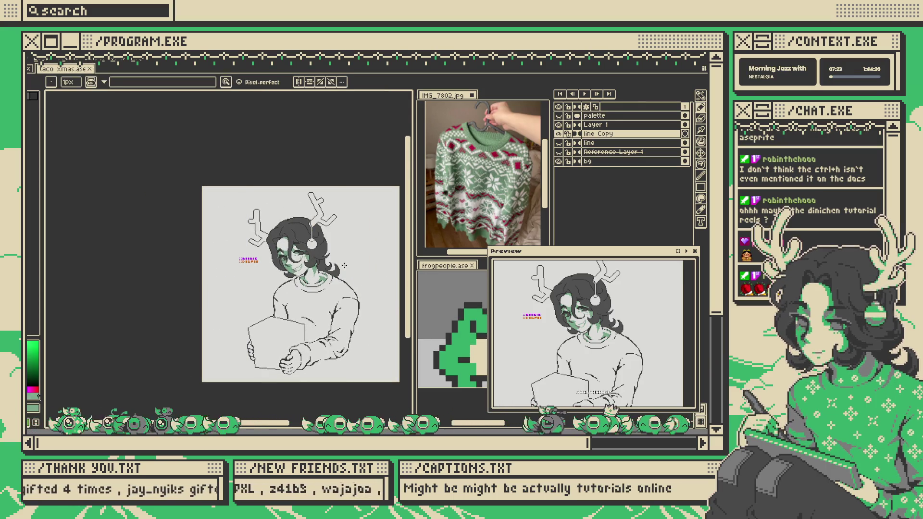
scroll(344, 264, up, 4)
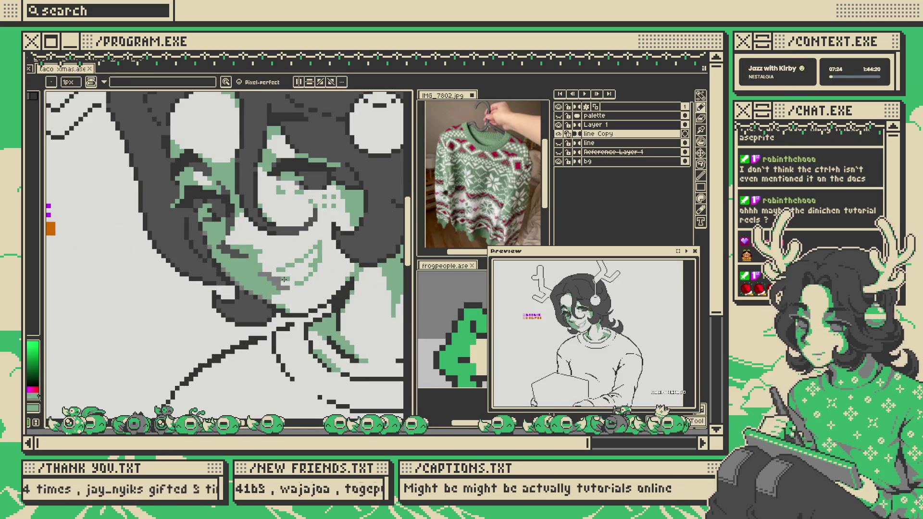
drag(288, 278, 249, 245)
- Draw a short dark-grey shading stroke beside the sweater collar
scroll(250, 203, up, 1)
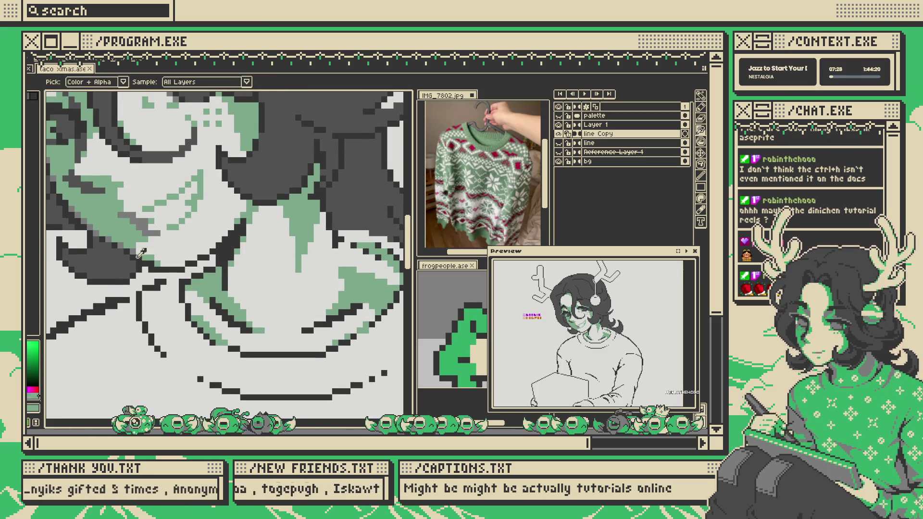
scroll(219, 260, up, 1)
drag(218, 243, 218, 273)
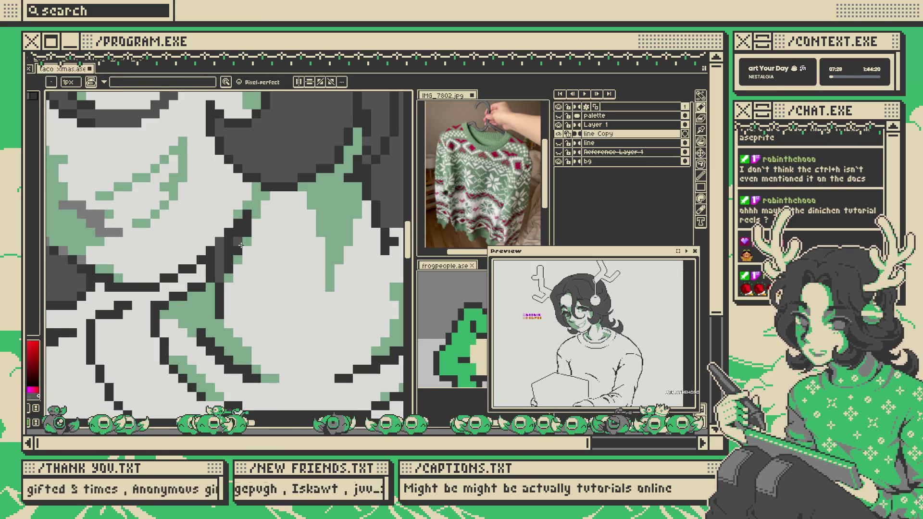
- Zoom around the face while switching between the Paint Bucket and Eyedropper to sample colours
key(g)
scroll(243, 235, down, 5)
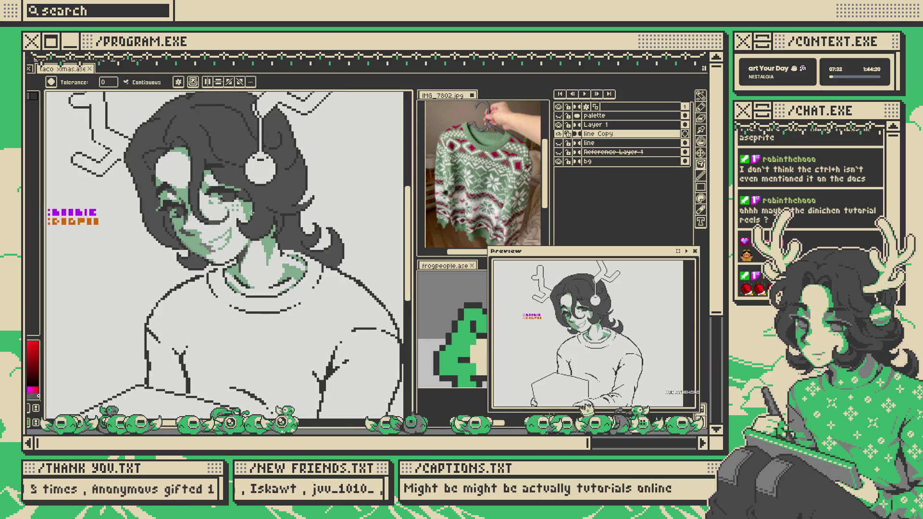
scroll(251, 217, up, 1)
scroll(217, 227, up, 2)
key(i)
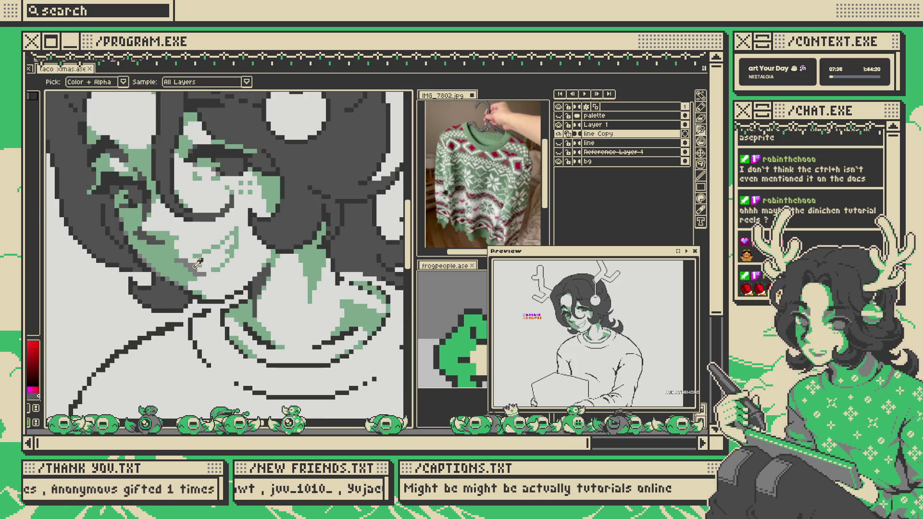
key(i)
scroll(289, 231, up, 2)
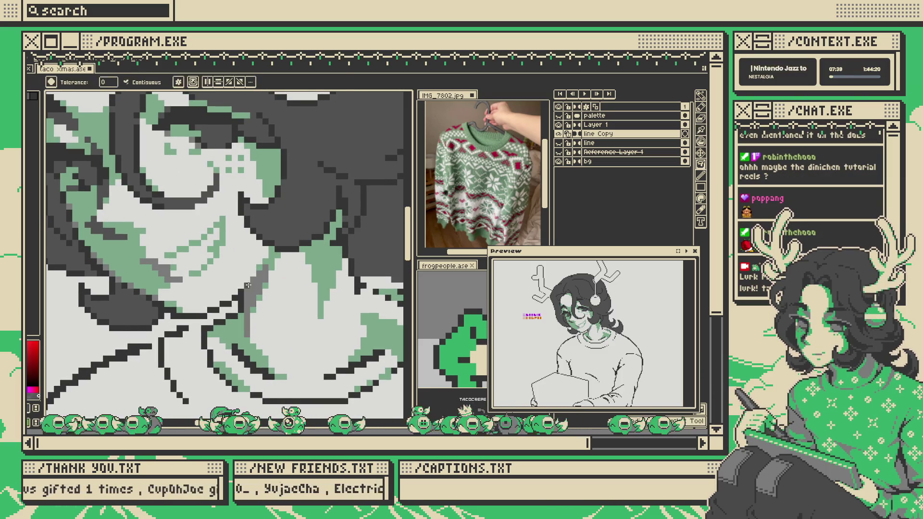
scroll(258, 277, down, 3)
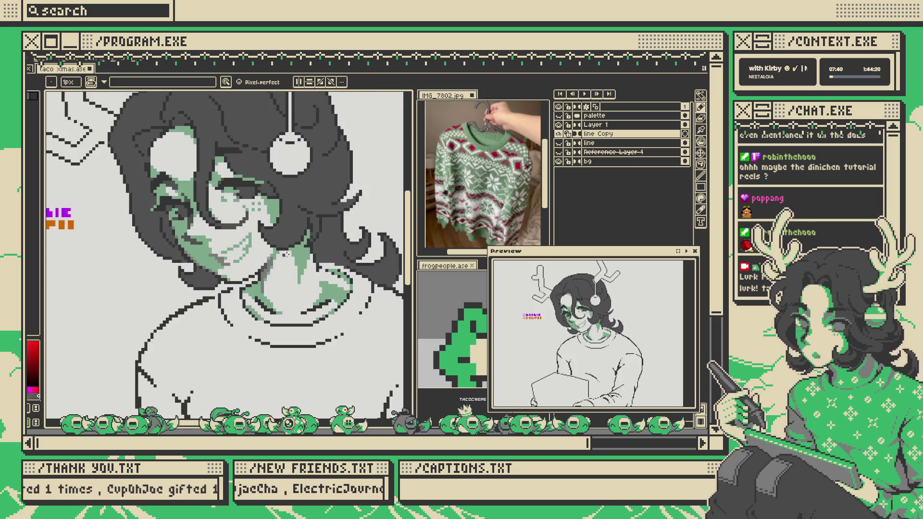
scroll(292, 273, down, 1)
scroll(269, 267, up, 2)
key(i)
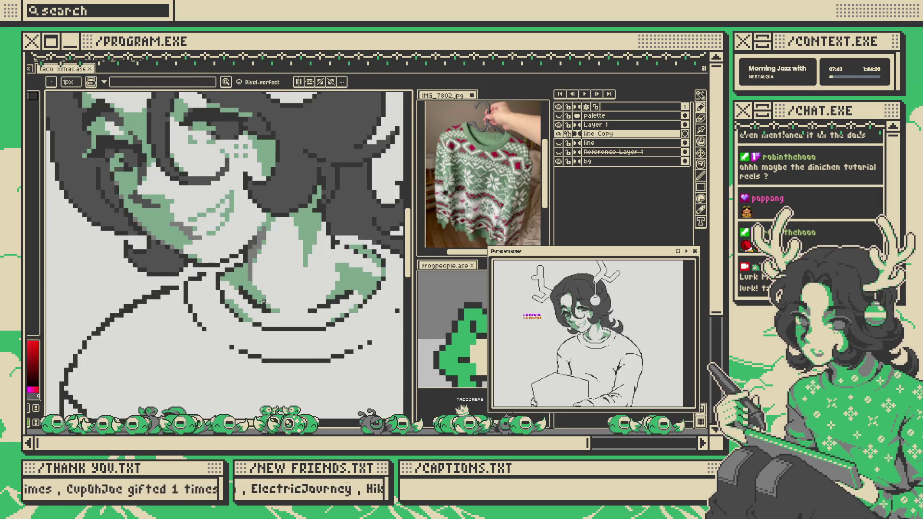
scroll(245, 297, up, 3)
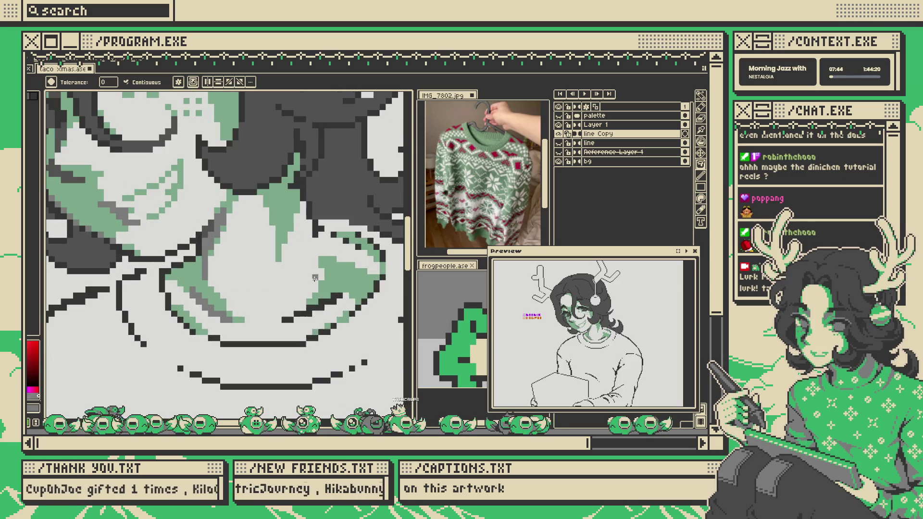
- Nudge and zoom the view of the face, cycling through the fill, move and pencil tools
key(g)
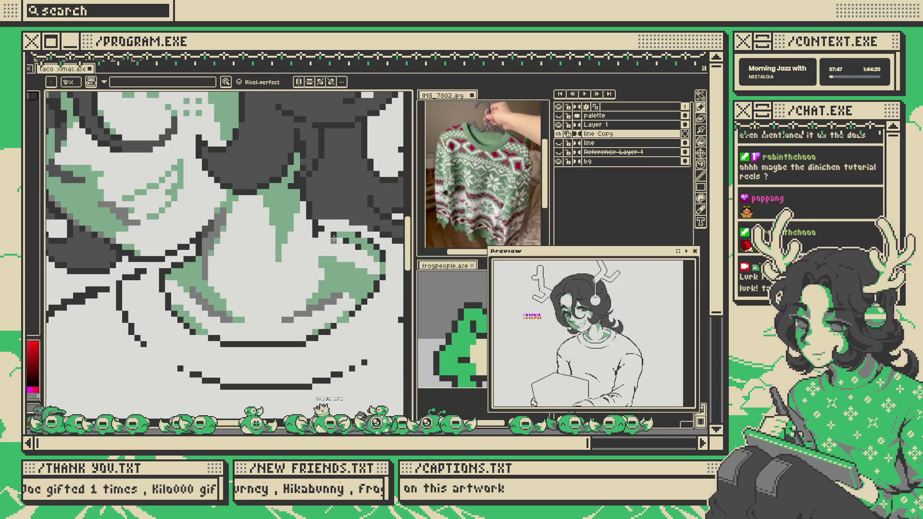
scroll(356, 248, down, 5)
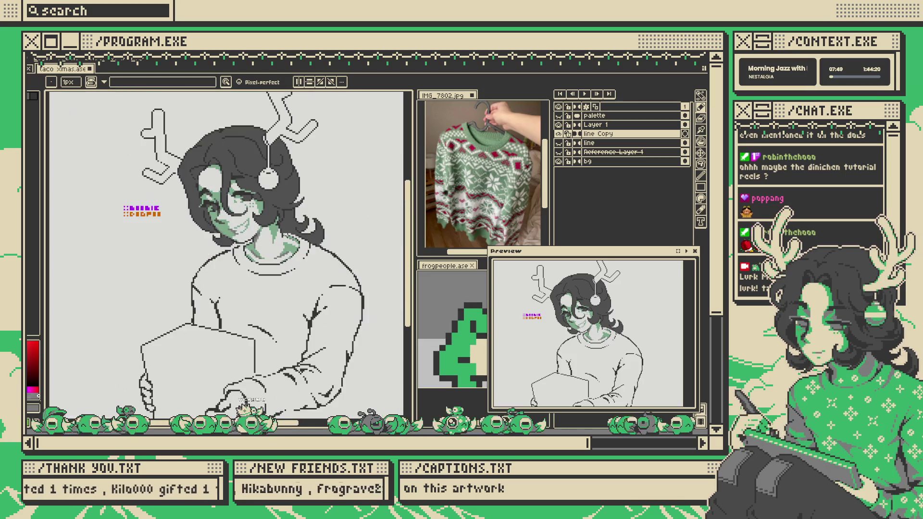
drag(319, 211, 326, 217)
scroll(299, 210, up, 2)
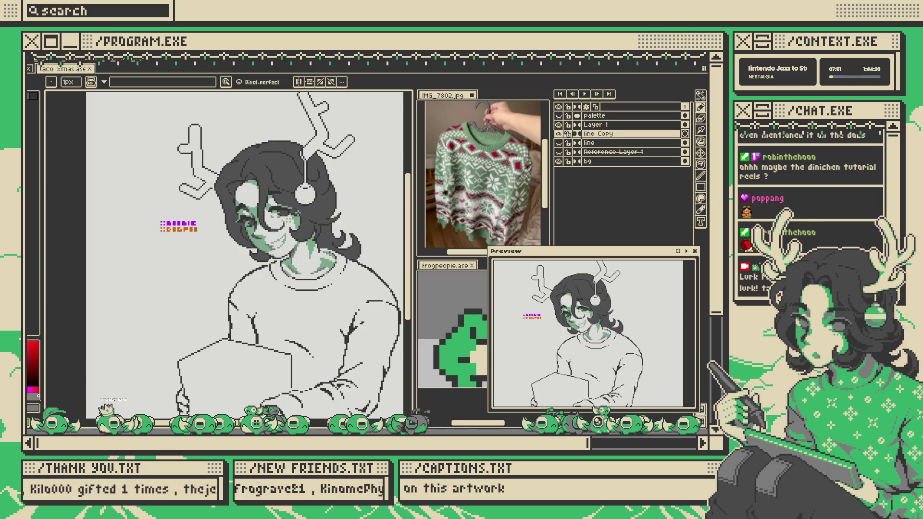
scroll(293, 202, up, 2)
key(v)
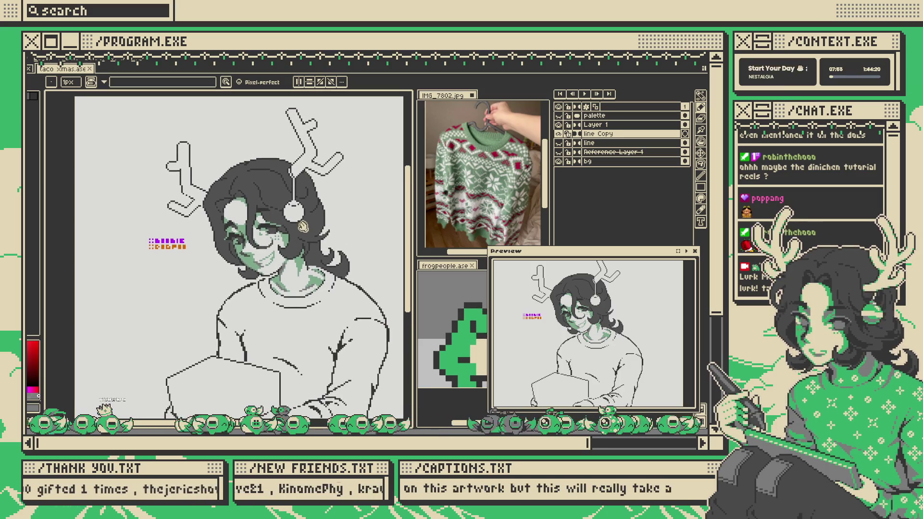
key(b)
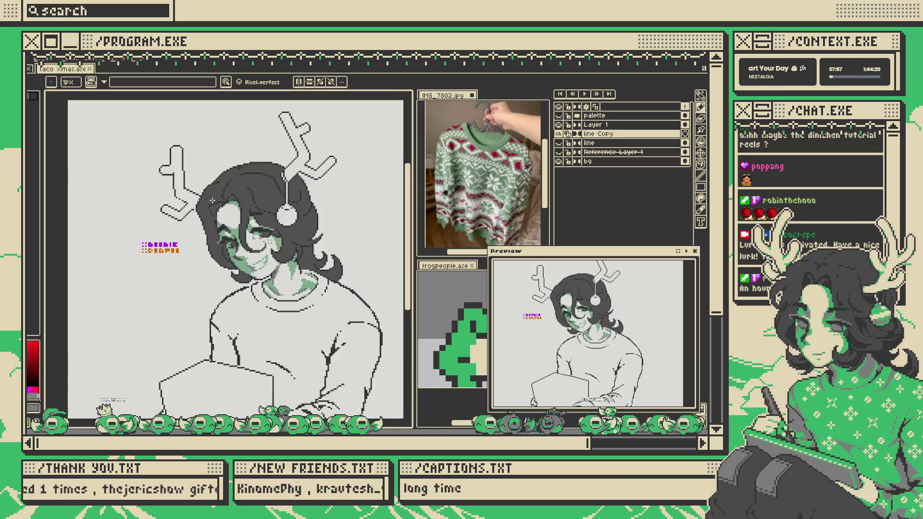
scroll(285, 197, up, 3)
key(i)
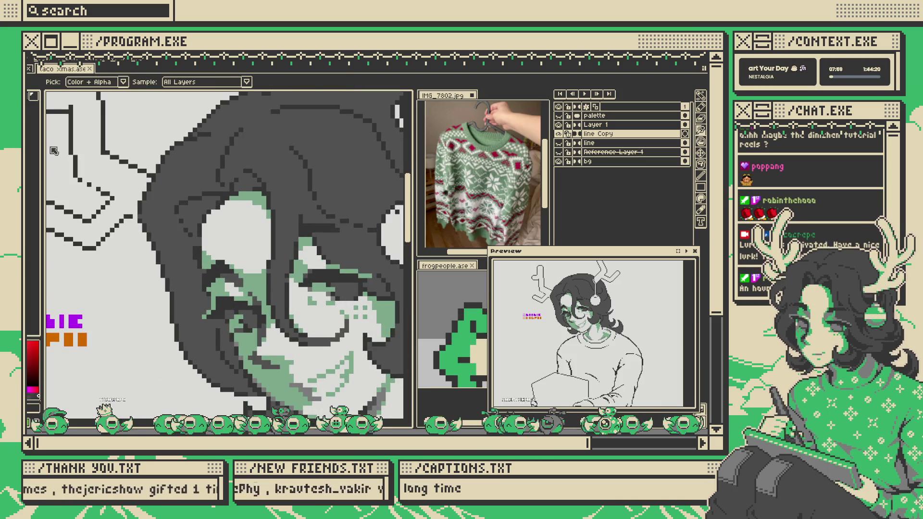
- Try filling the hair area with darker grey, then undo the unwanted fill
key(g)
click(256, 181)
key(ctrl+z)
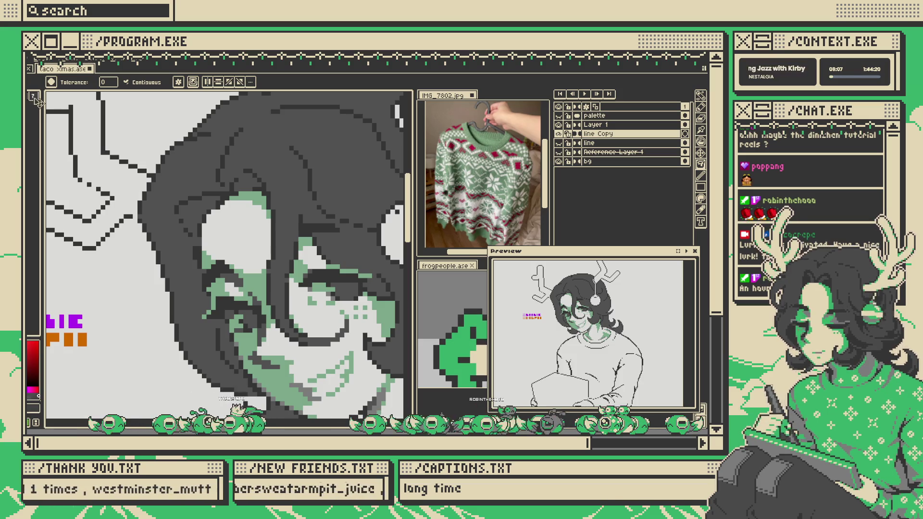
key(b)
- Fill the small enclosed gap beside the eye with darker grey
scroll(204, 199, up, 2)
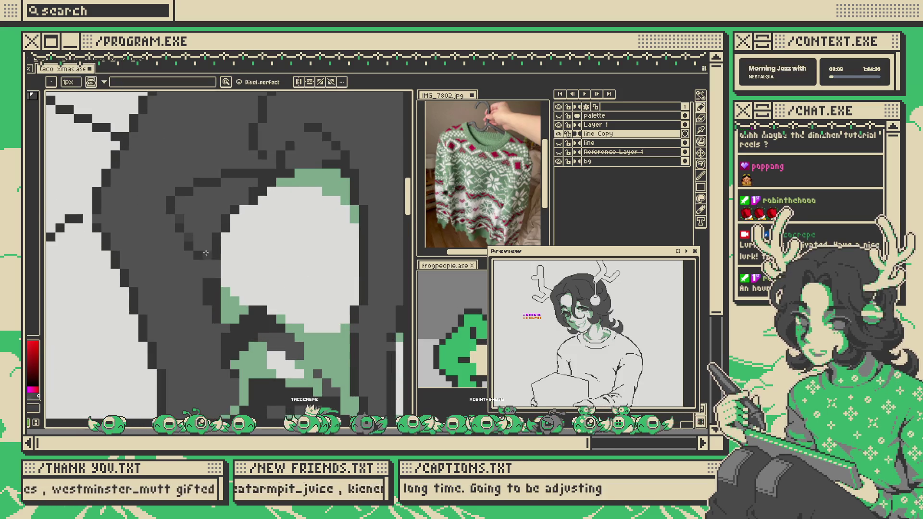
key(g)
click(207, 220)
scroll(207, 220, down, 8)
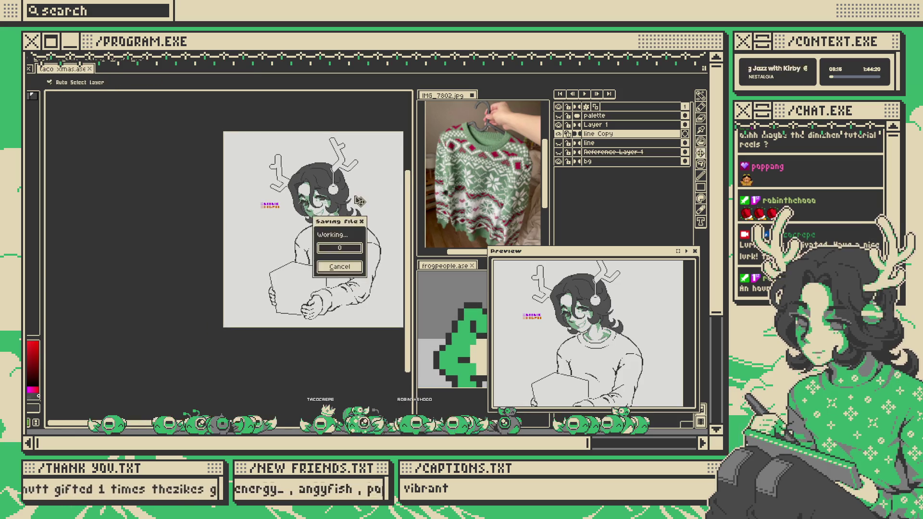
scroll(340, 210, up, 2)
scroll(204, 143, up, 5)
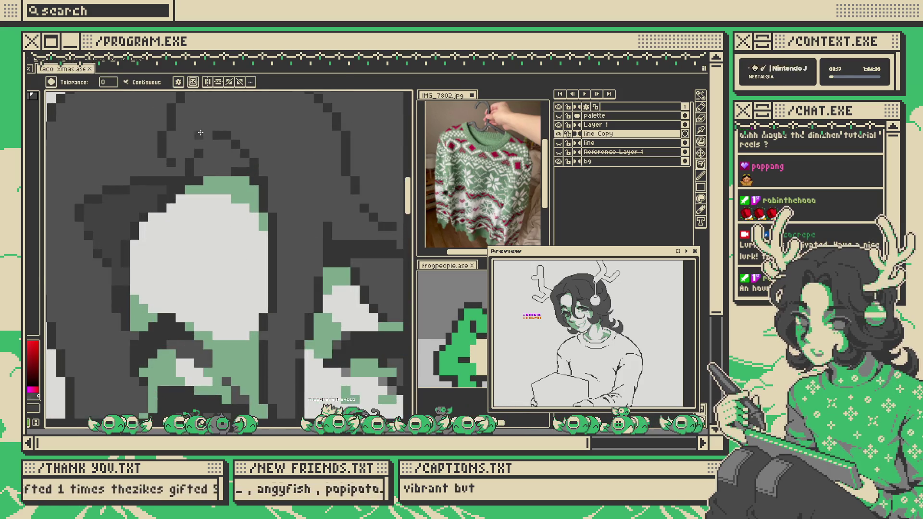
- Pick the hair grey as the drawing colour
key(b)
scroll(204, 144, down, 4)
scroll(244, 178, up, 4)
key(g)
scroll(244, 178, down, 4)
scroll(249, 318, up, 4)
click(307, 341)
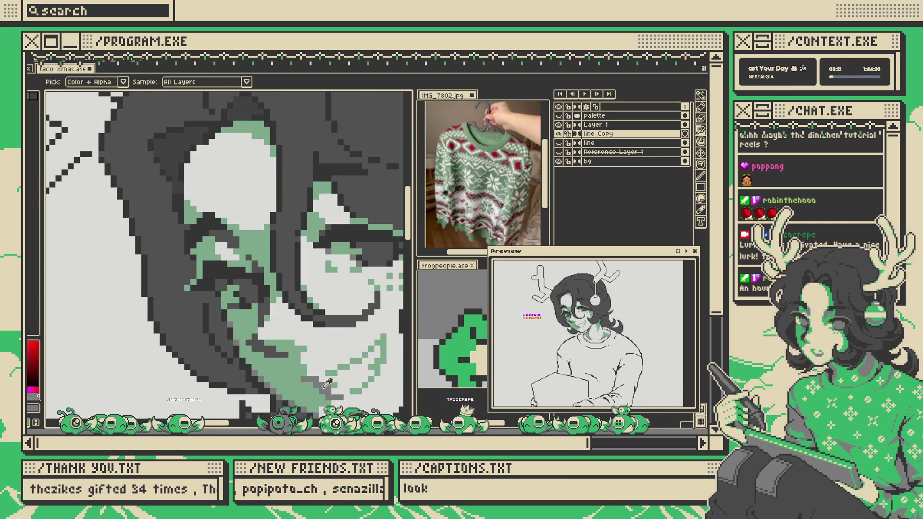
- Return to the Pencil for further hair touch-ups, adjusting the zoom
key(b)
scroll(223, 181, up, 3)
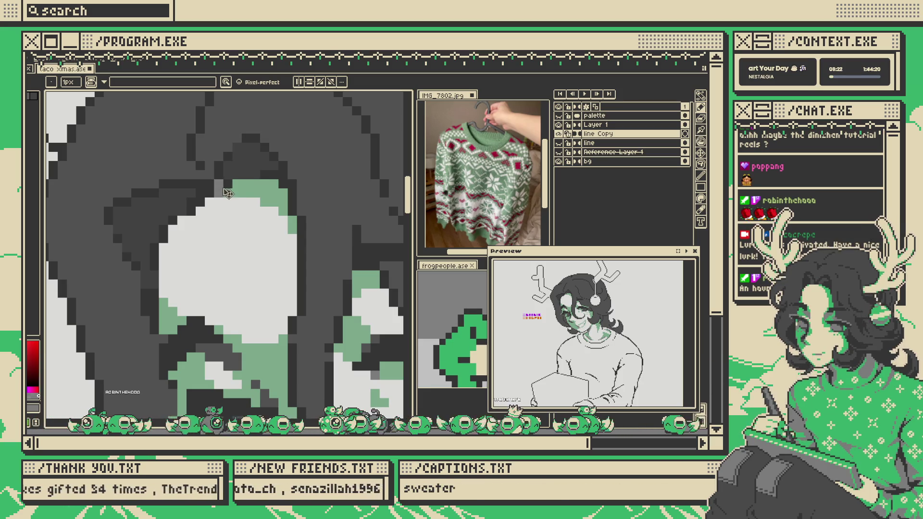
scroll(220, 189, down, 3)
scroll(221, 188, down, 3)
key(v)
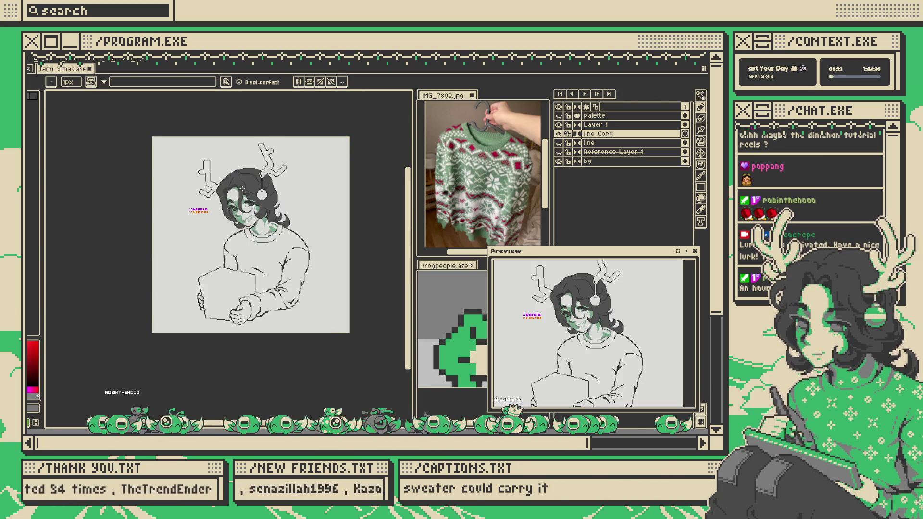
key(b)
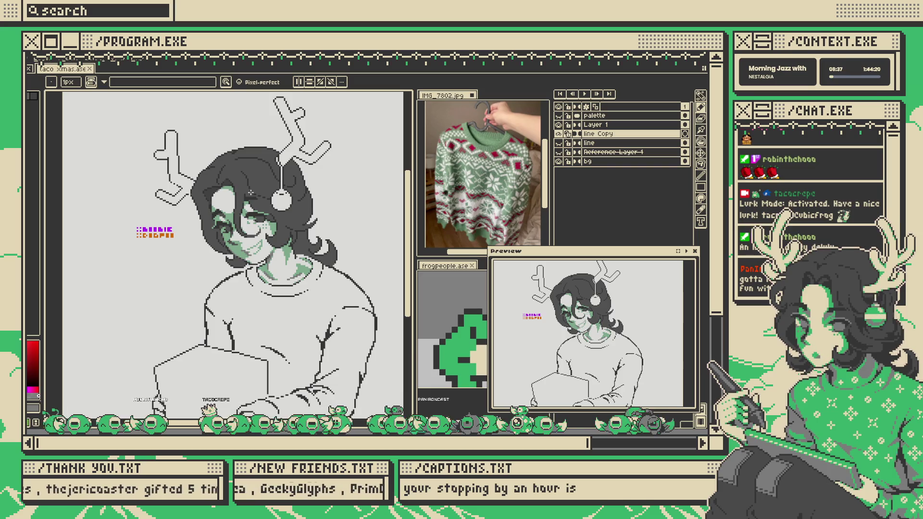
- Sample the face green from the drawing as the current colour
scroll(289, 153, down, 1)
scroll(298, 166, up, 1)
scroll(293, 202, up, 3)
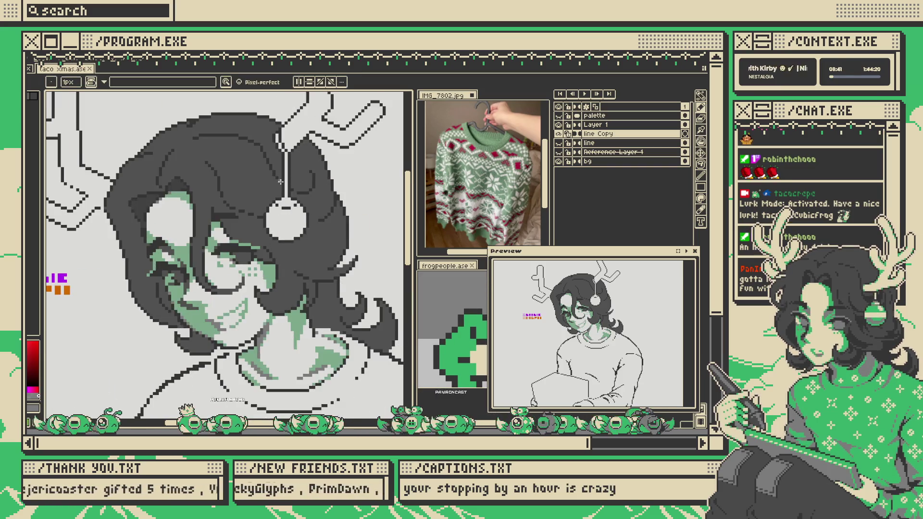
scroll(283, 233, up, 1)
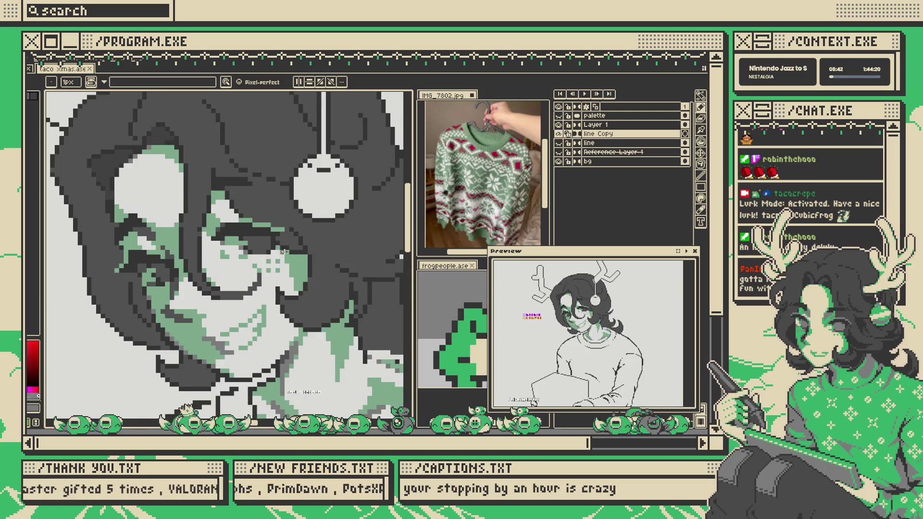
scroll(274, 235, down, 3)
scroll(260, 240, up, 3)
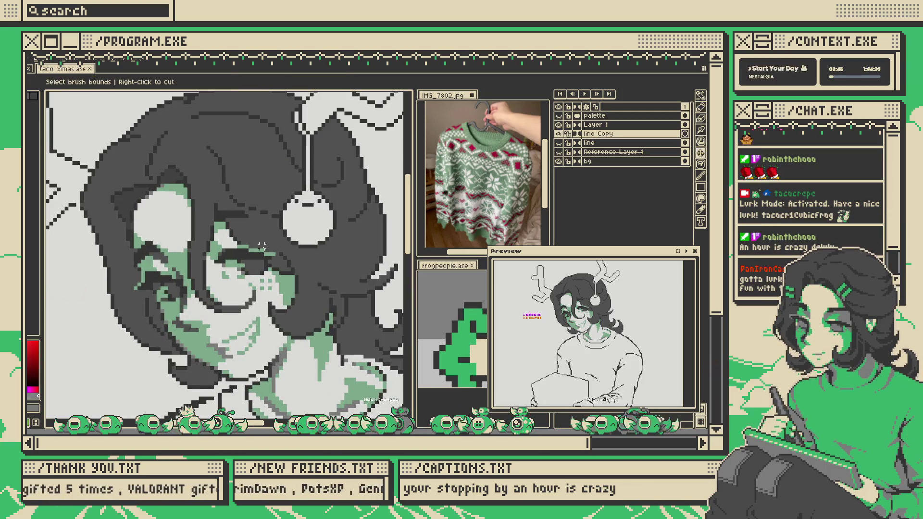
key(alt)
scroll(271, 239, up, 3)
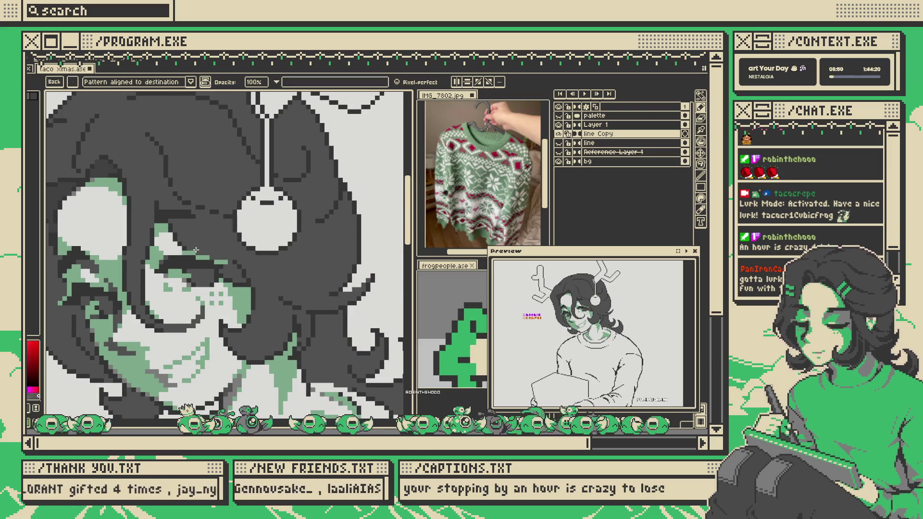
scroll(232, 258, down, 4)
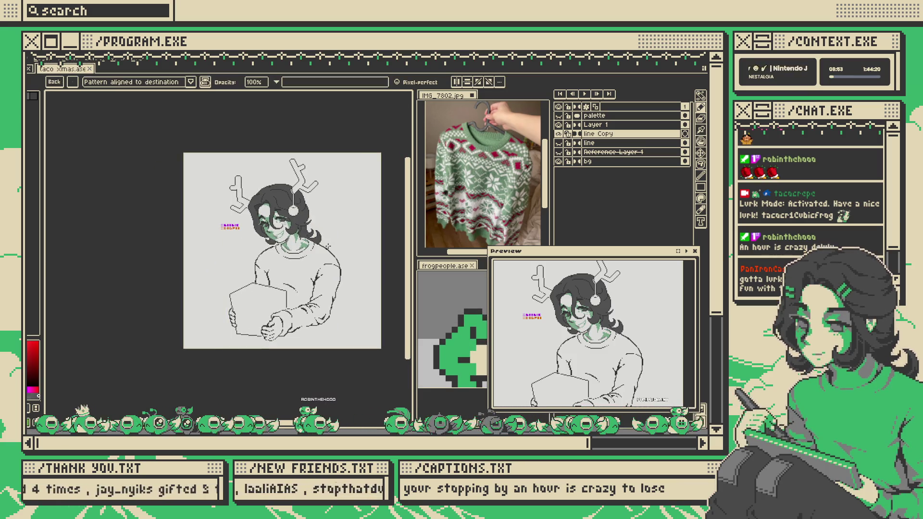
scroll(298, 226, up, 4)
alt+click(296, 230)
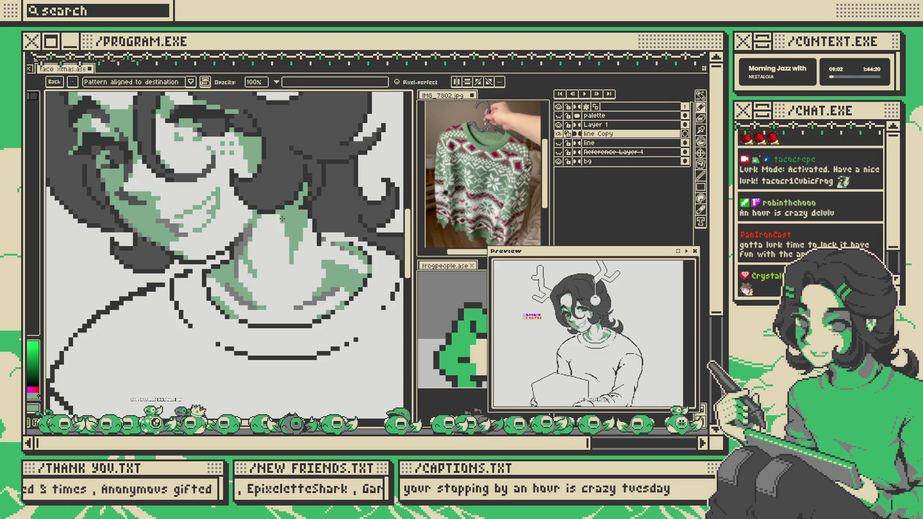
- Switch between eraser, pencil and fill tools while zooming over the sweater outline
key(e)
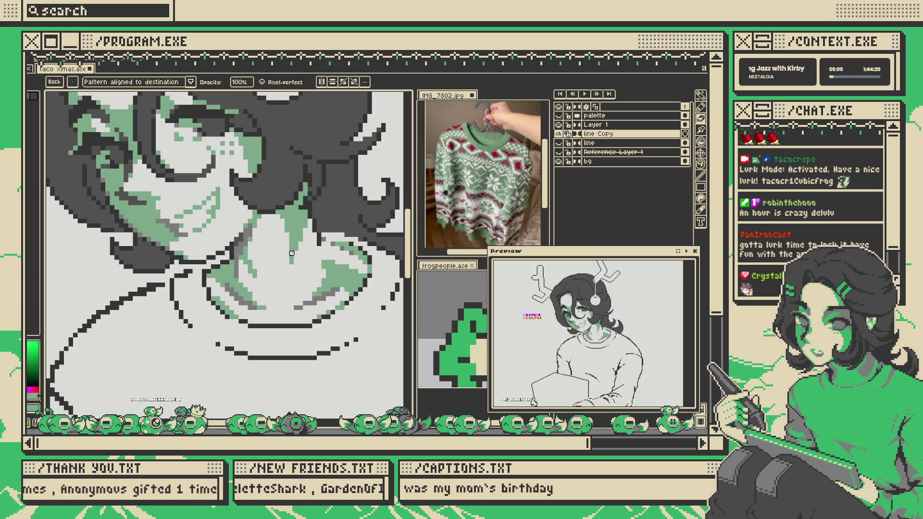
key(b)
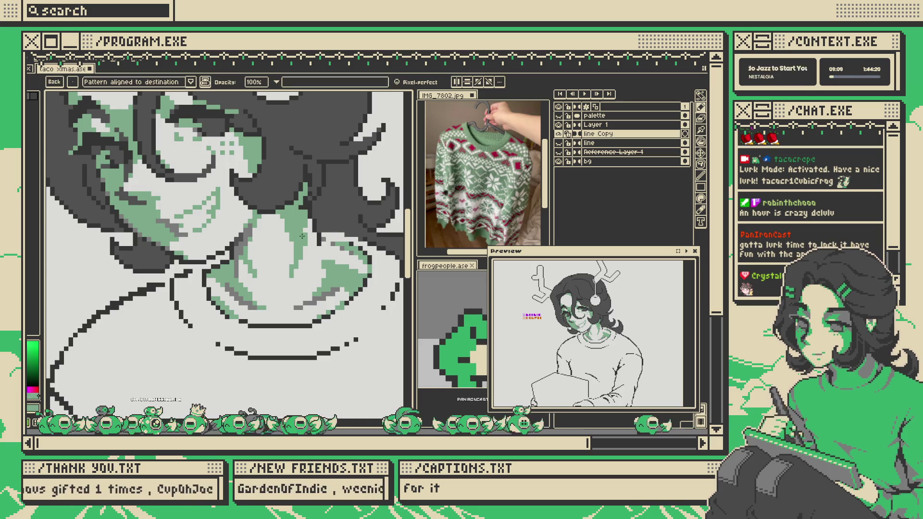
scroll(304, 219, down, 3)
scroll(304, 219, up, 2)
scroll(304, 219, down, 2)
key(ctrl)
scroll(281, 247, up, 2)
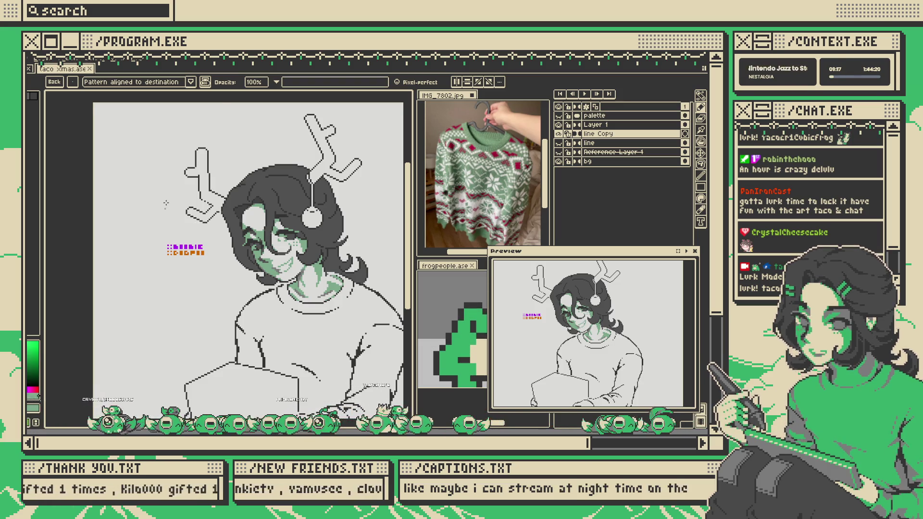
scroll(217, 245, up, 5)
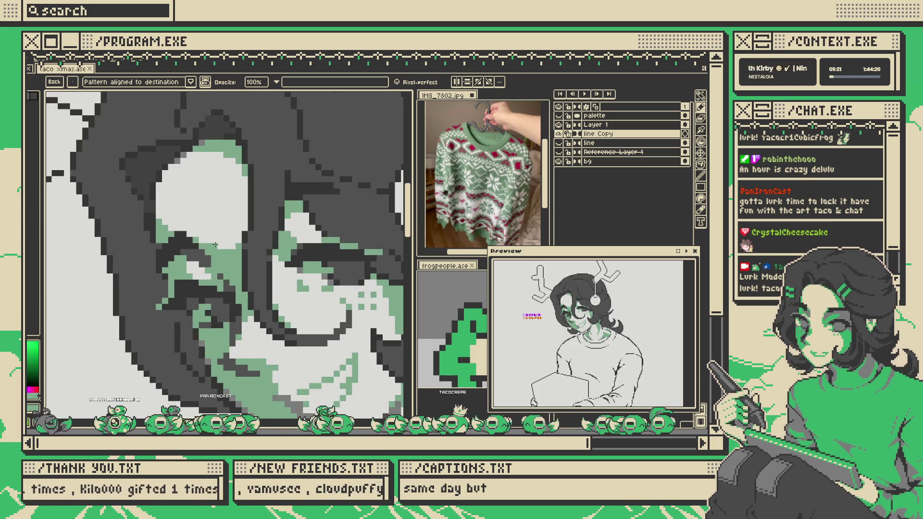
scroll(217, 246, down, 5)
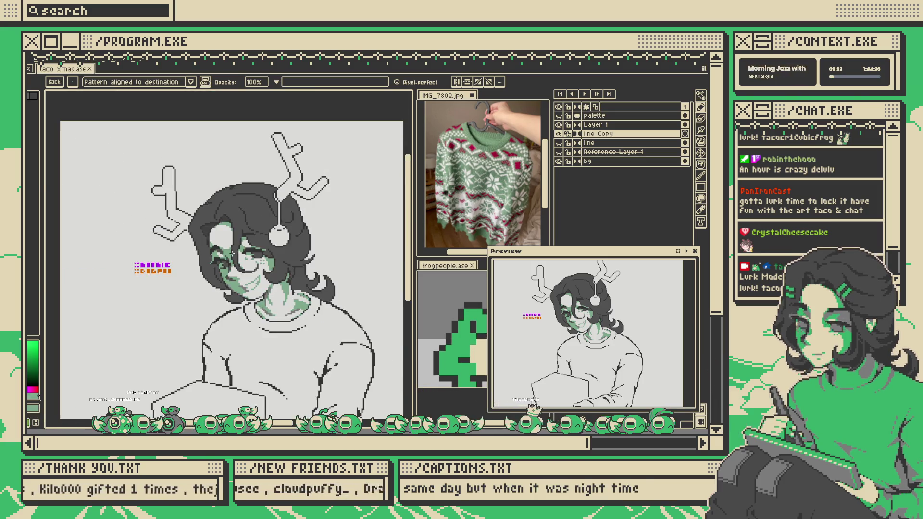
scroll(266, 247, up, 4)
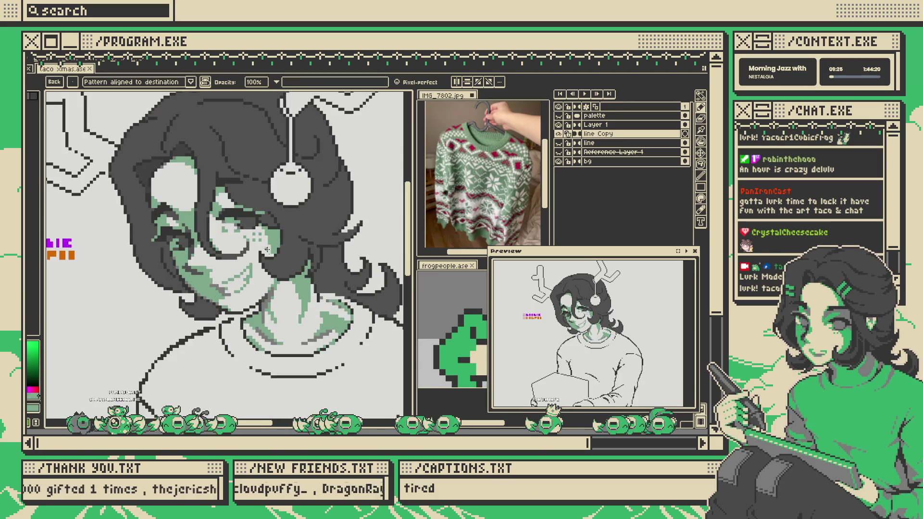
scroll(204, 260, up, 3)
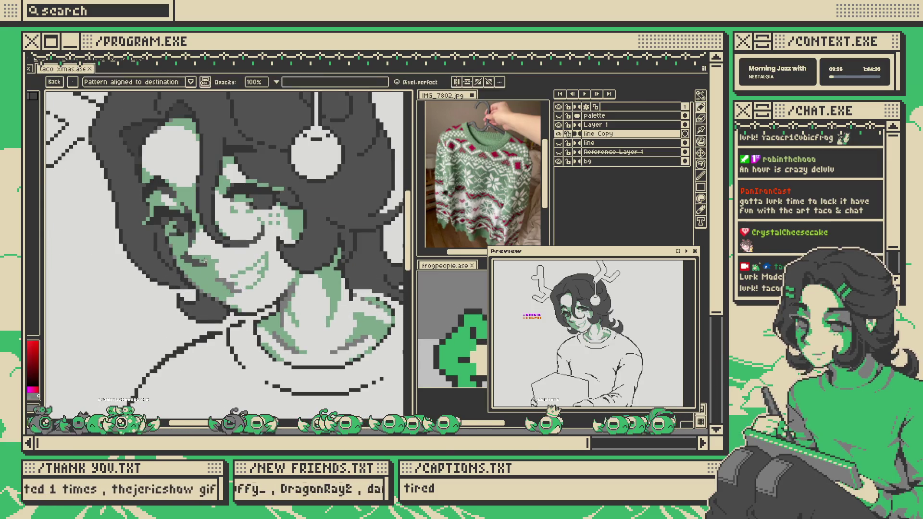
scroll(197, 261, down, 5)
key(ctrl)
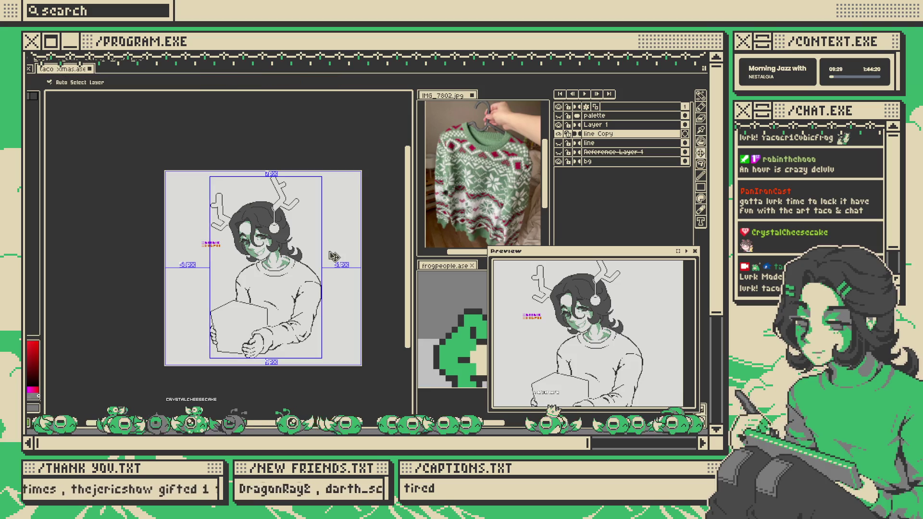
key(g)
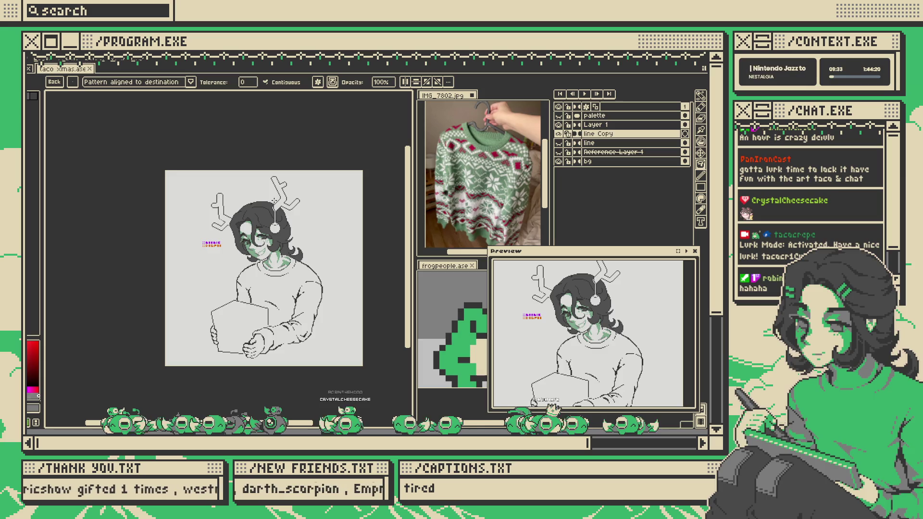
key(ctrl)
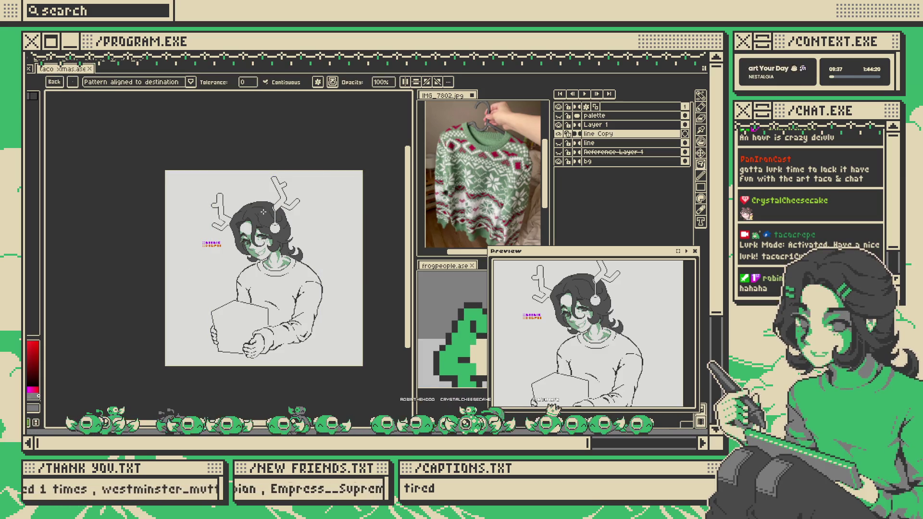
scroll(265, 211, up, 2)
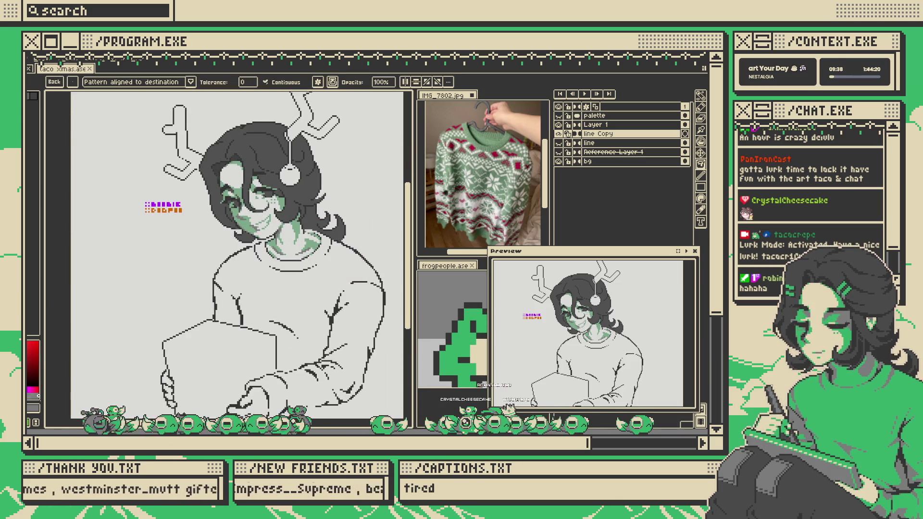
key(b)
scroll(243, 243, up, 4)
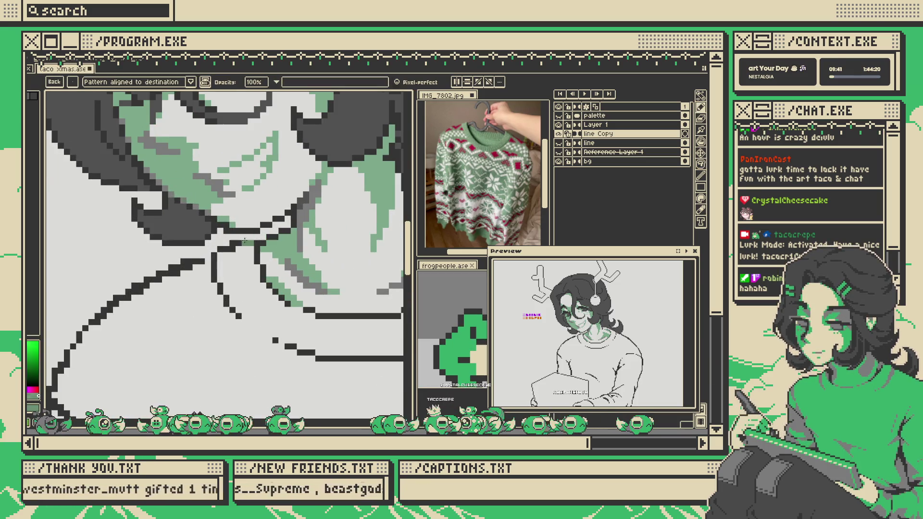
scroll(220, 257, down, 1)
scroll(226, 232, down, 3)
scroll(307, 204, up, 4)
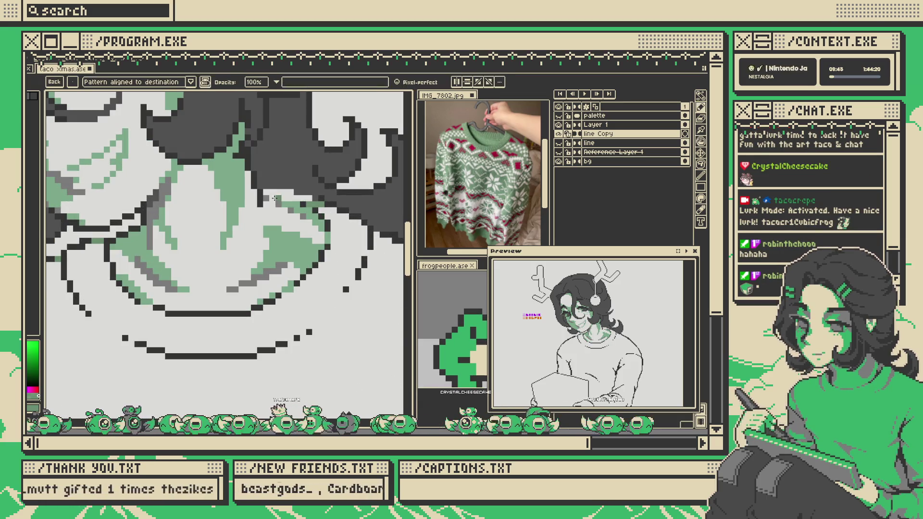
- Bucket-fill the sweater with the sampled green
key(g)
scroll(332, 199, down, 3)
scroll(332, 204, down, 2)
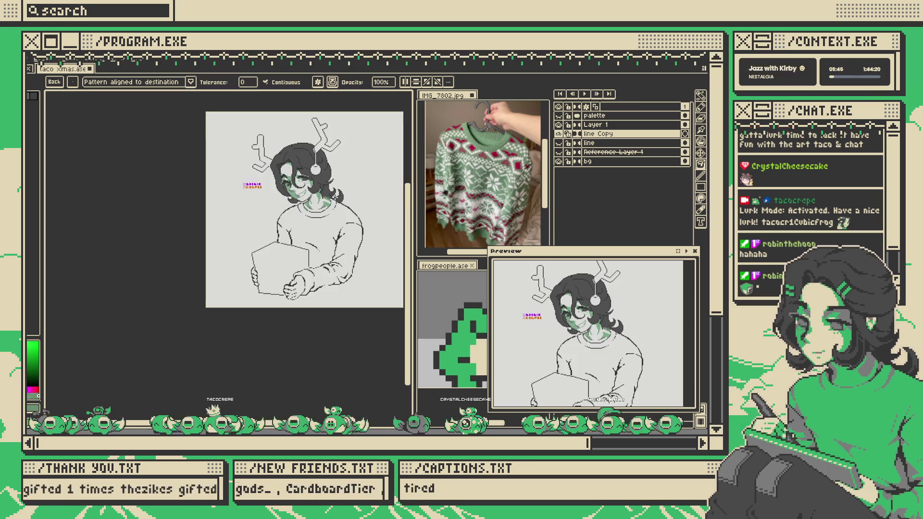
scroll(330, 215, up, 3)
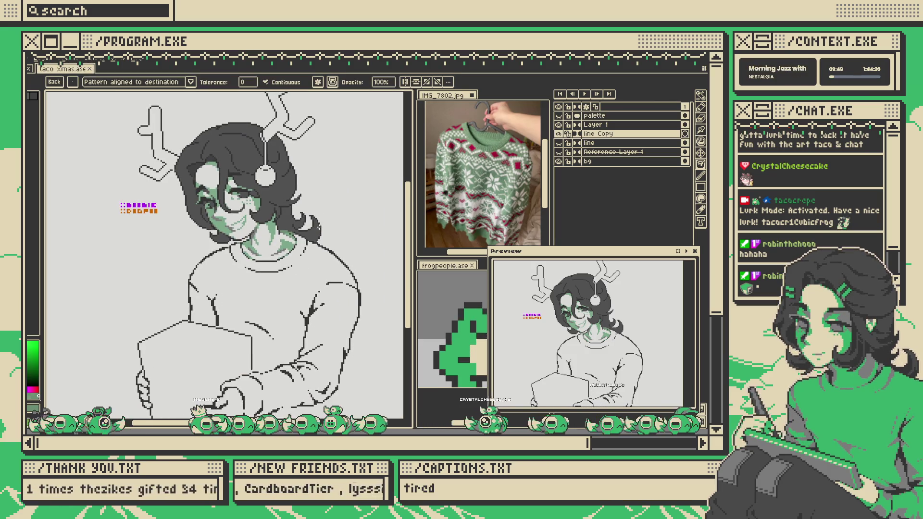
scroll(304, 212, down, 2)
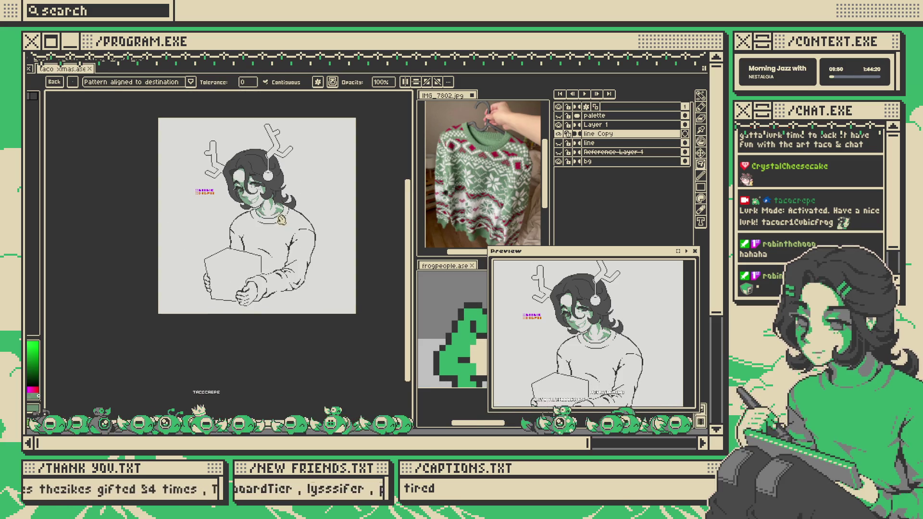
scroll(226, 227, up, 3)
click(226, 228)
- Undo the leaked fill, plug sweater outline gaps with the pencil, and test-fill again
key(ctrl+z)
scroll(226, 227, down, 2)
scroll(240, 269, up, 2)
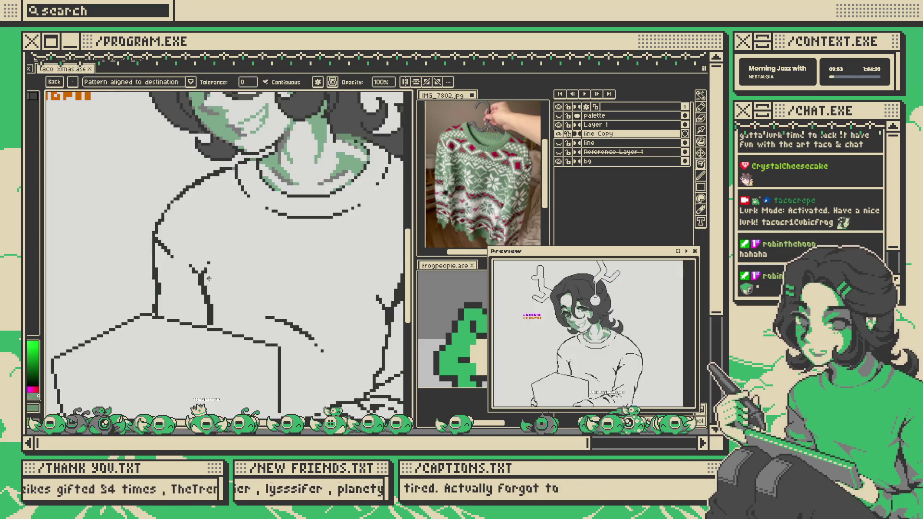
scroll(250, 298, down, 2)
scroll(261, 329, up, 3)
key(b)
scroll(262, 330, up, 2)
scroll(250, 336, down, 3)
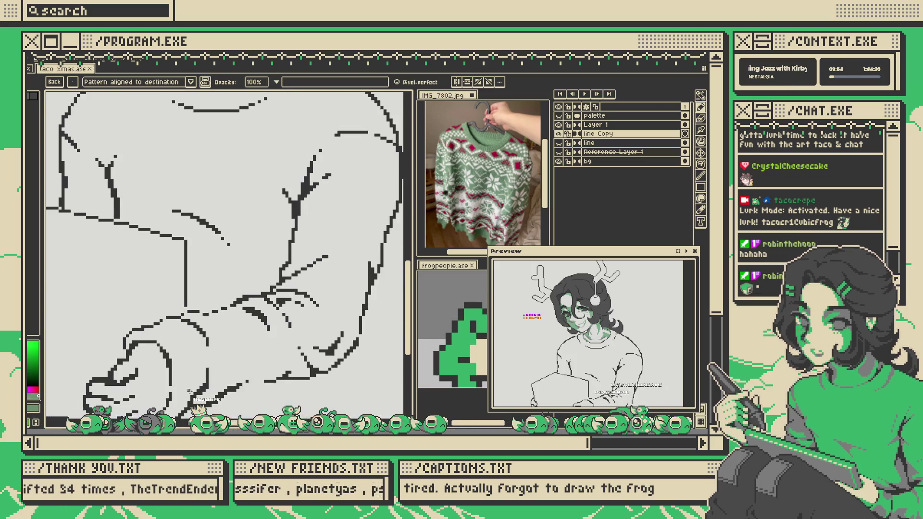
scroll(237, 347, up, 3)
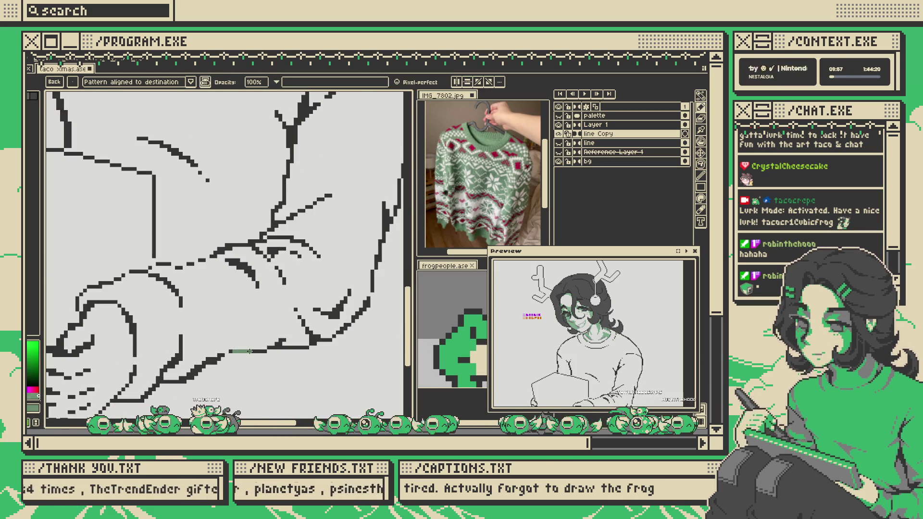
scroll(228, 352, down, 3)
scroll(338, 319, up, 3)
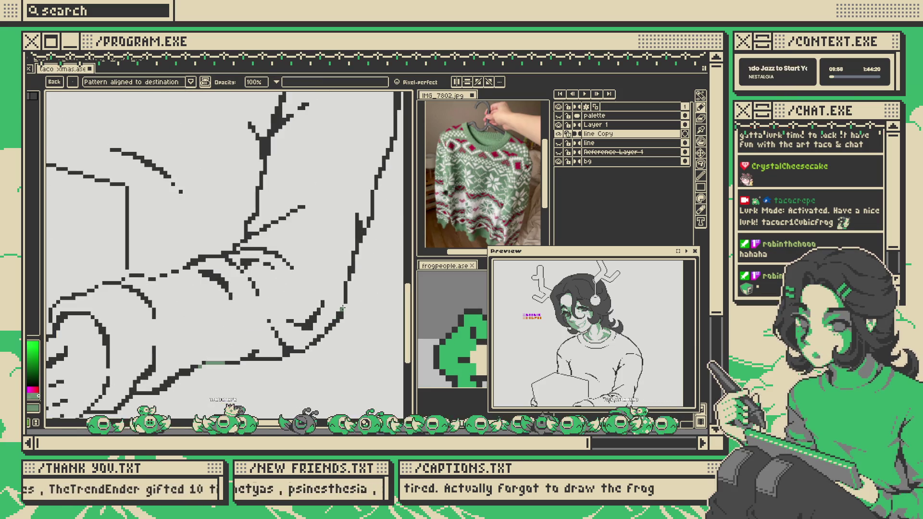
scroll(313, 289, down, 2)
key(g)
click(325, 266)
- Undo the still-leaking fill and retry a green test fill from another spot
key(ctrl+z)
scroll(308, 269, down, 2)
scroll(250, 295, up, 3)
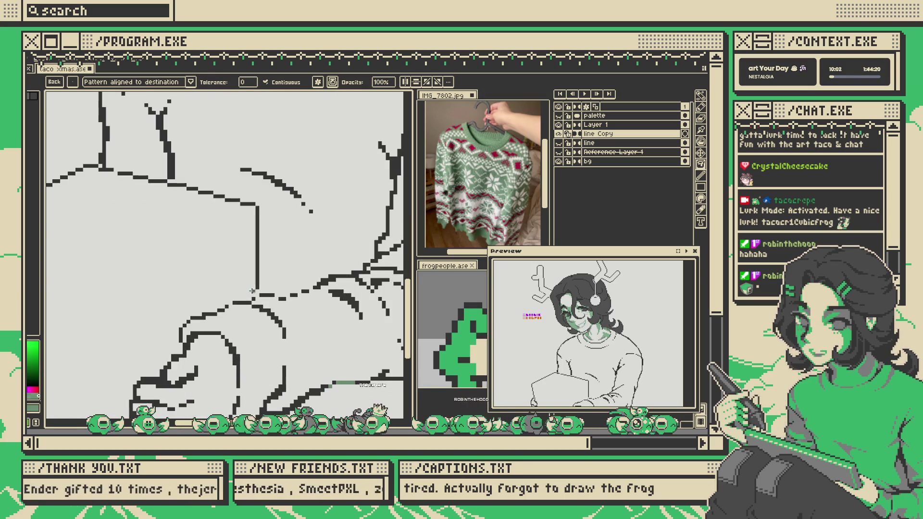
key(g)
scroll(256, 293, down, 2)
scroll(269, 279, up, 3)
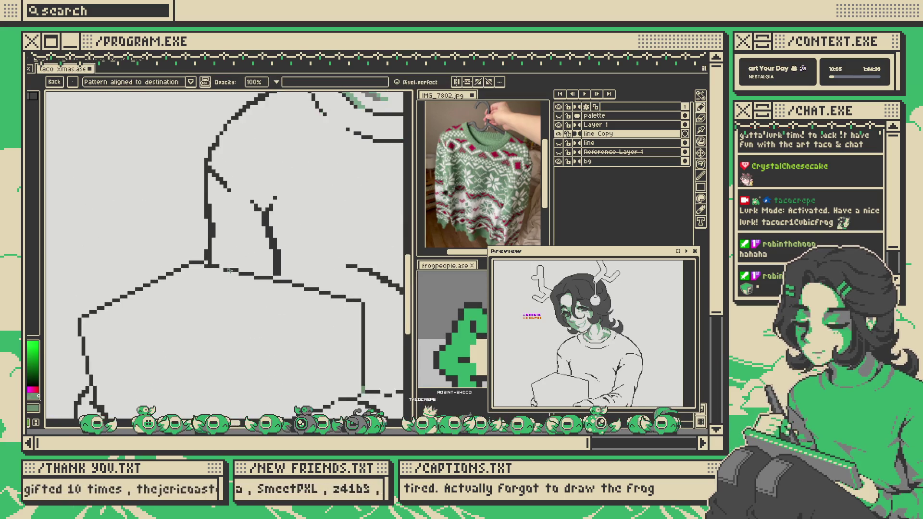
scroll(289, 252, down, 2)
click(288, 253)
key(ctrl+z)
scroll(250, 289, down, 2)
scroll(231, 308, right, 4)
- Patch the last gaps and fill the sweater solid green, sleeves included
key(b)
scroll(218, 314, up, 3)
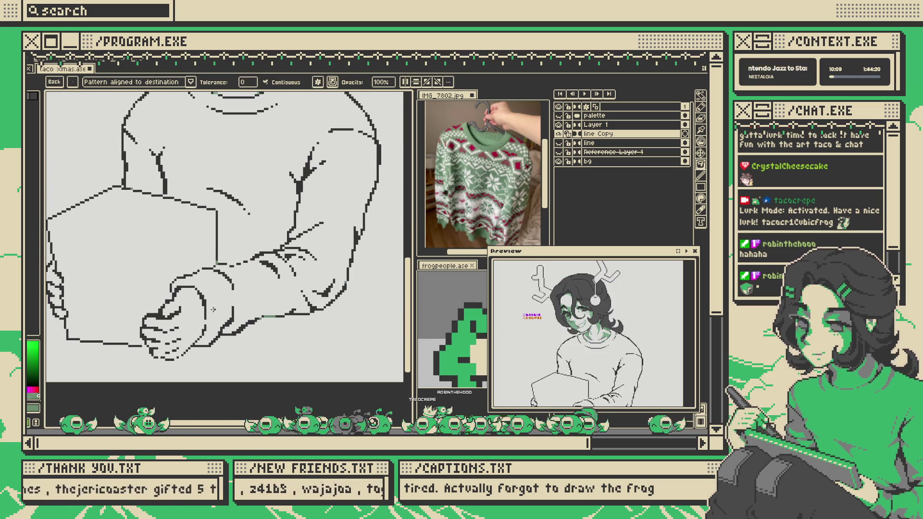
key(g)
click(231, 298)
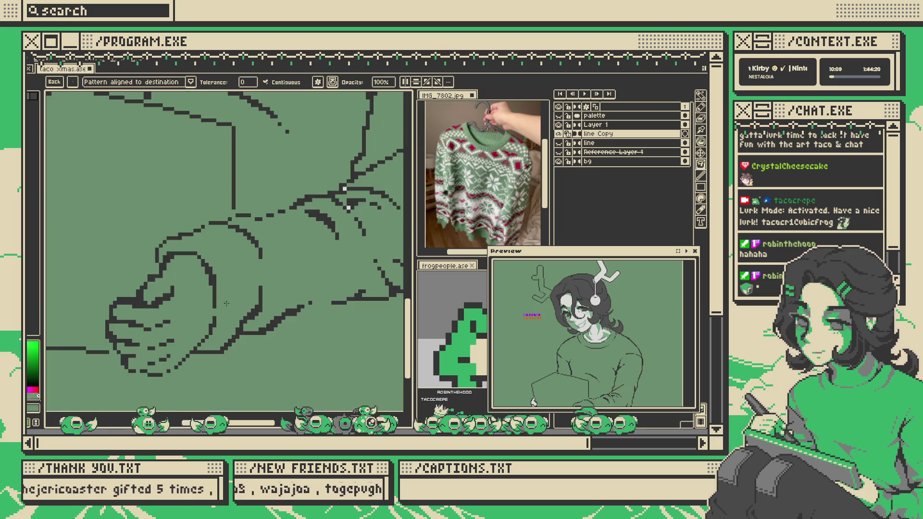
key(ctrl+z)
click(238, 292)
scroll(318, 258, up, 4)
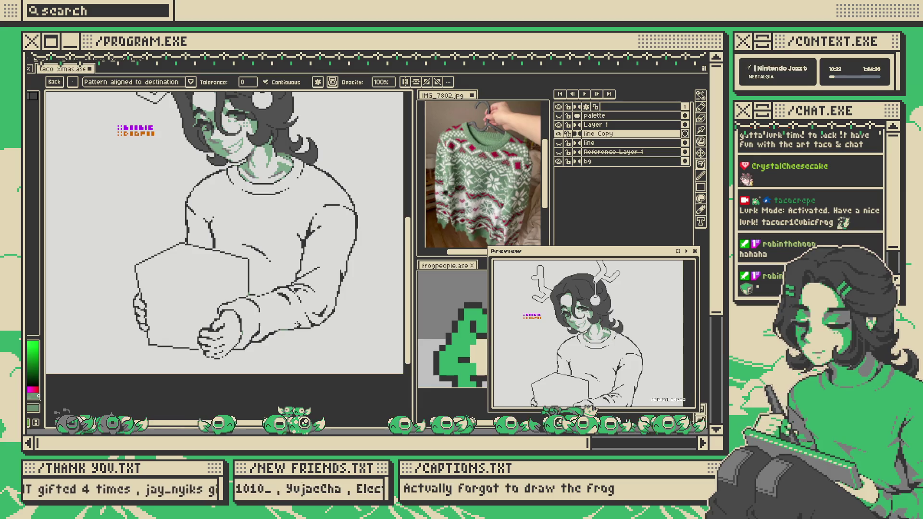
scroll(238, 298, up, 2)
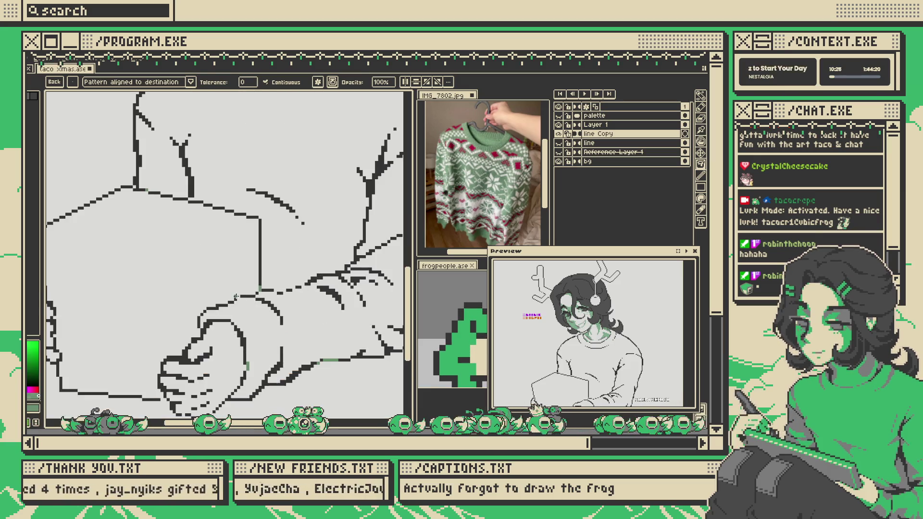
click(238, 298)
- Pan the view down to examine the reference sweater's collar
scroll(286, 281, down, 4)
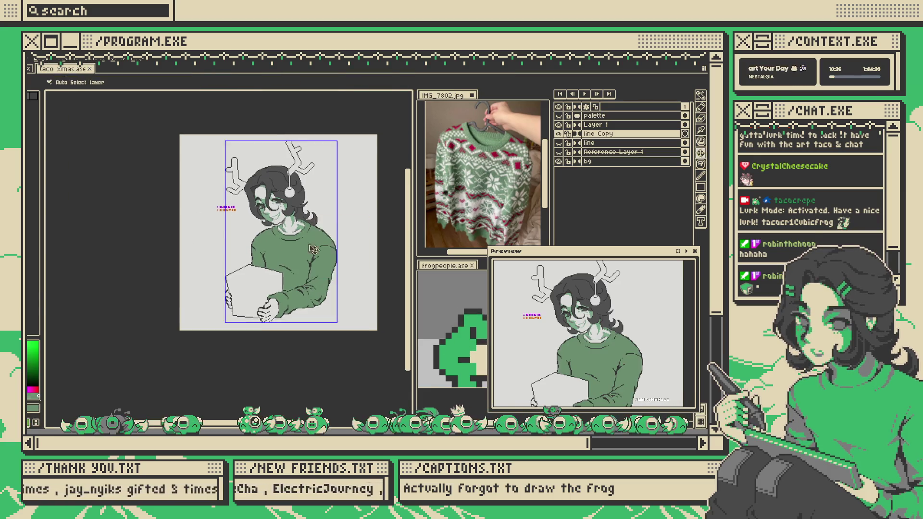
scroll(303, 258, up, 3)
drag(282, 244, 279, 253)
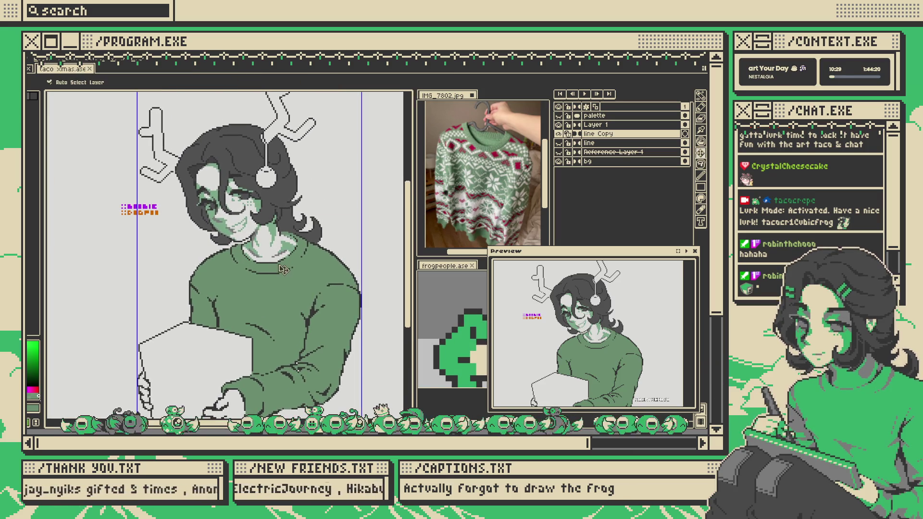
scroll(442, 197, up, 2)
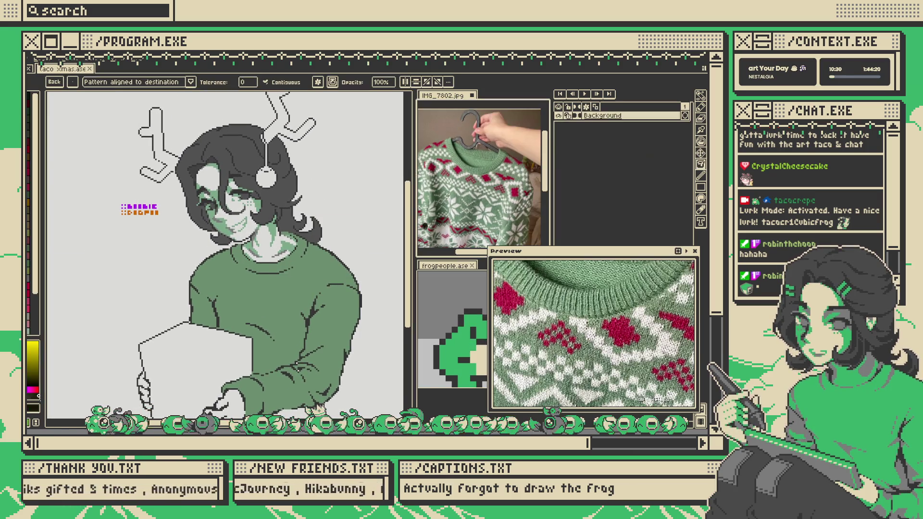
mouse_move(281, 281)
mouse_down()
mouse_move(290, 253)
mouse_move(286, 261)
mouse_up()
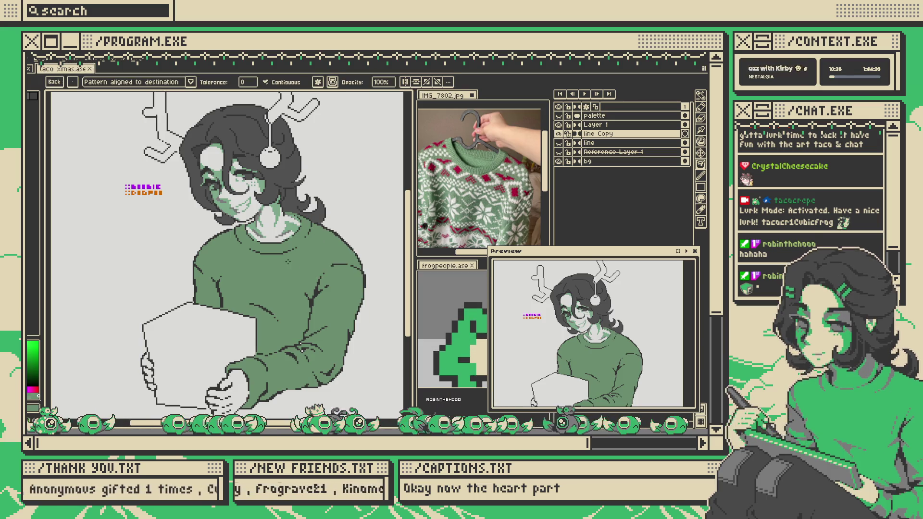
- Magic-wand select the green sweater area, then clear the selection
click(273, 270)
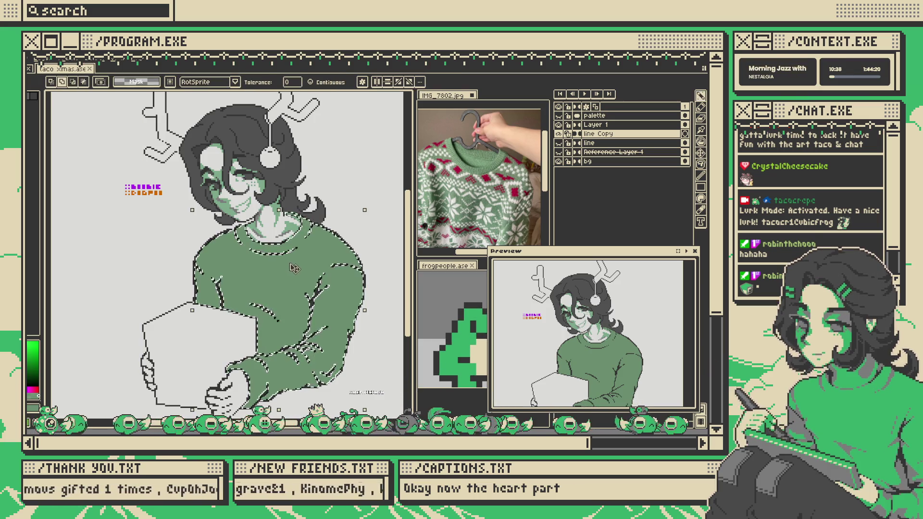
scroll(294, 268, up, 1)
scroll(295, 267, down, 3)
key(ctrl+d)
scroll(277, 275, up, 5)
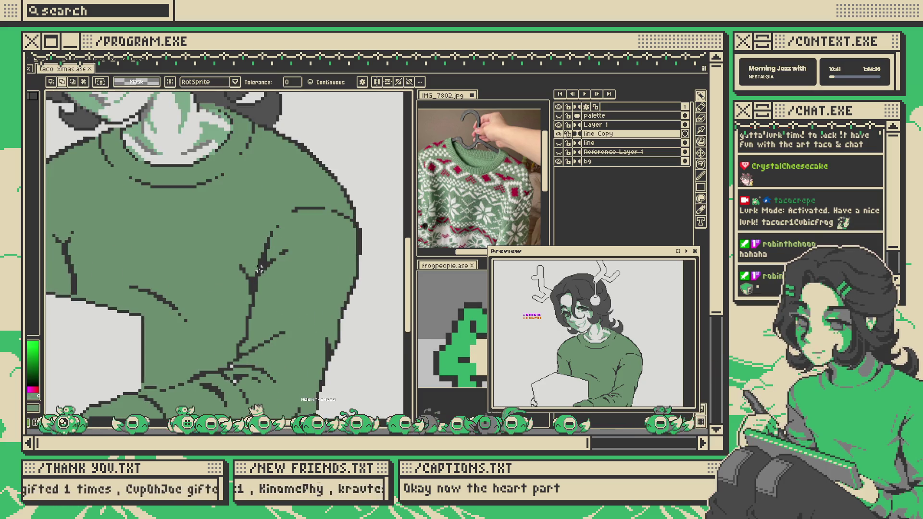
scroll(260, 269, up, 2)
key(b)
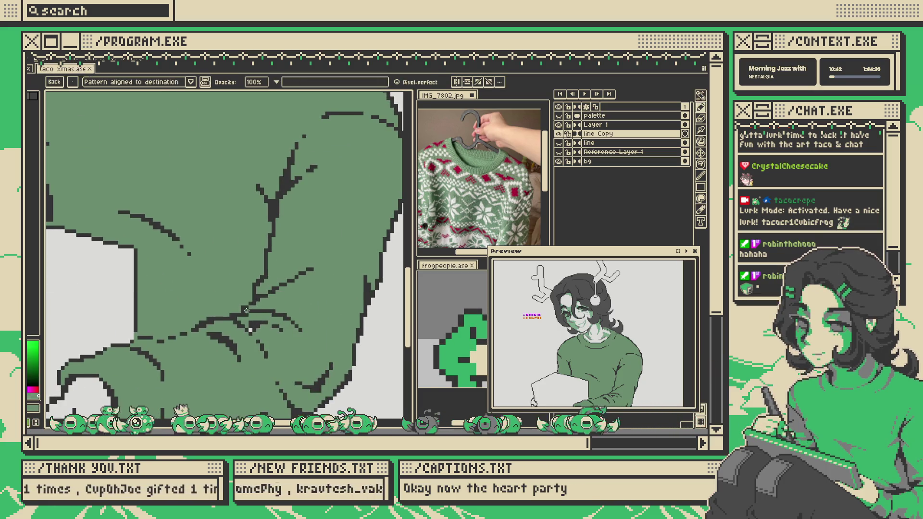
scroll(250, 331, down, 3)
key(w)
click(308, 267)
scroll(308, 266, up, 2)
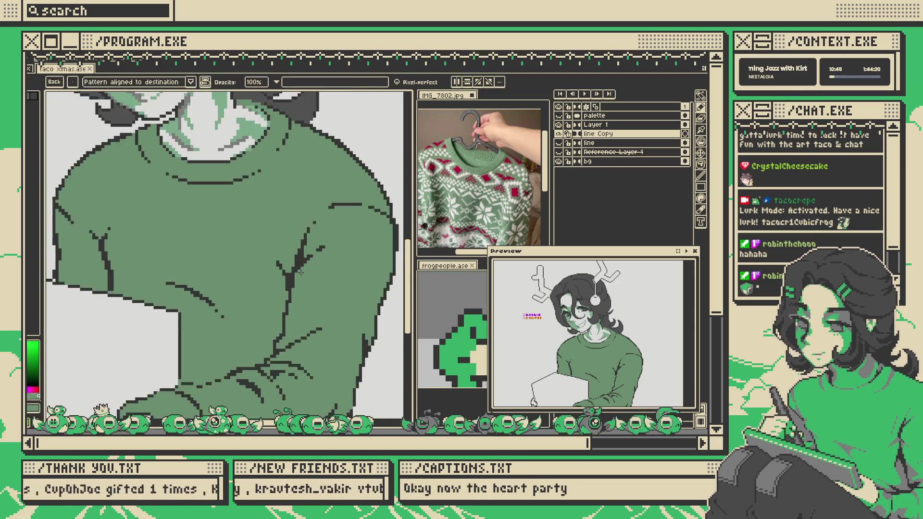
scroll(307, 267, down, 1)
key(ctrl+d)
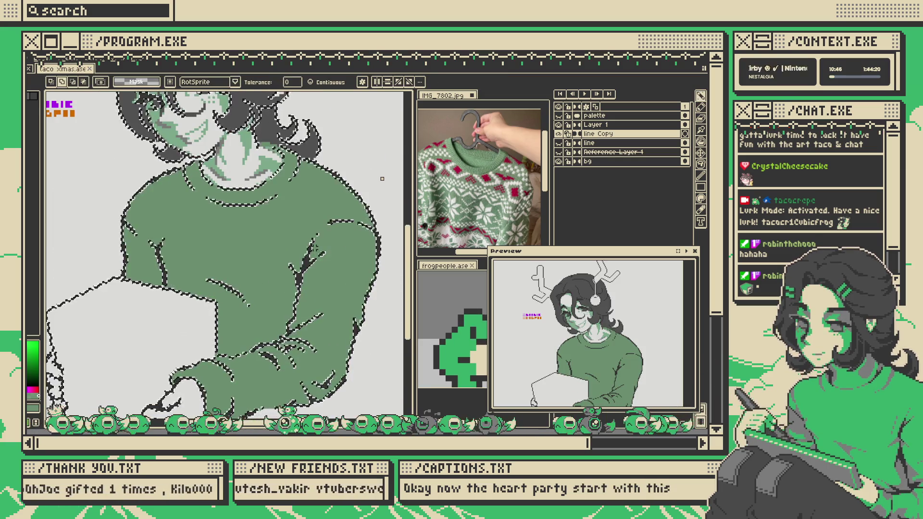
- With a 4px solid round pencil, cover stray pixels green and draw a dark fold down the arm
key(b)
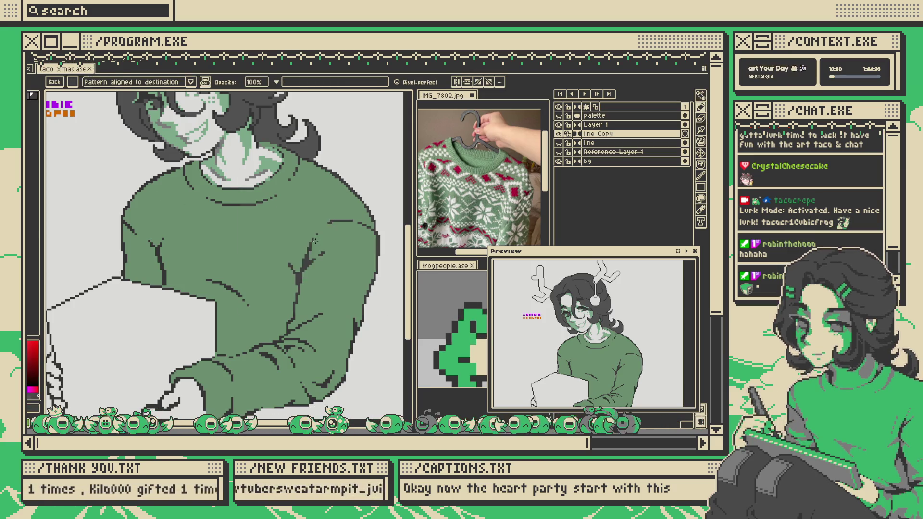
click(72, 82)
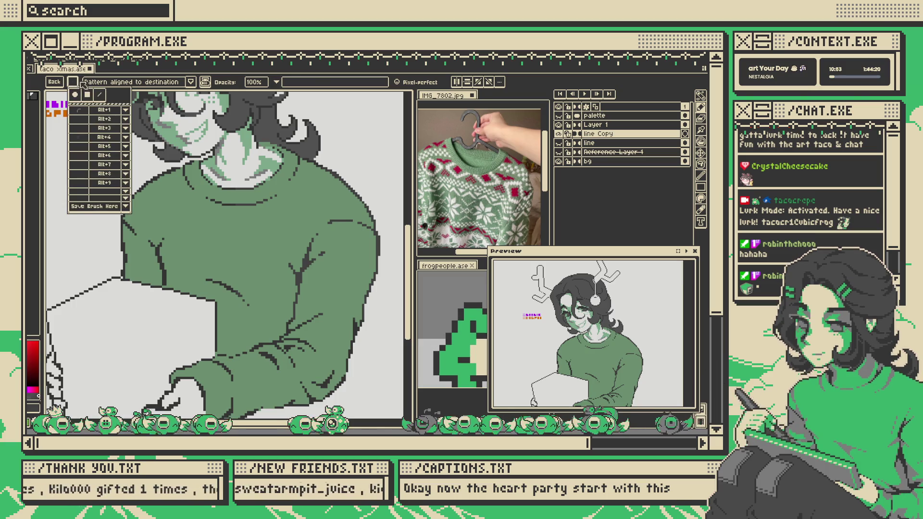
click(73, 100)
key(plus)
key(plus)
key(plus)
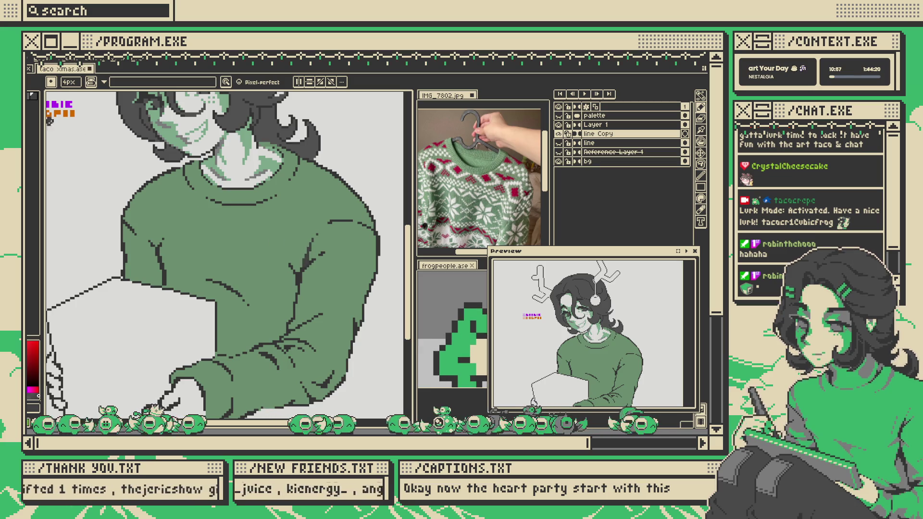
drag(315, 243, 299, 270)
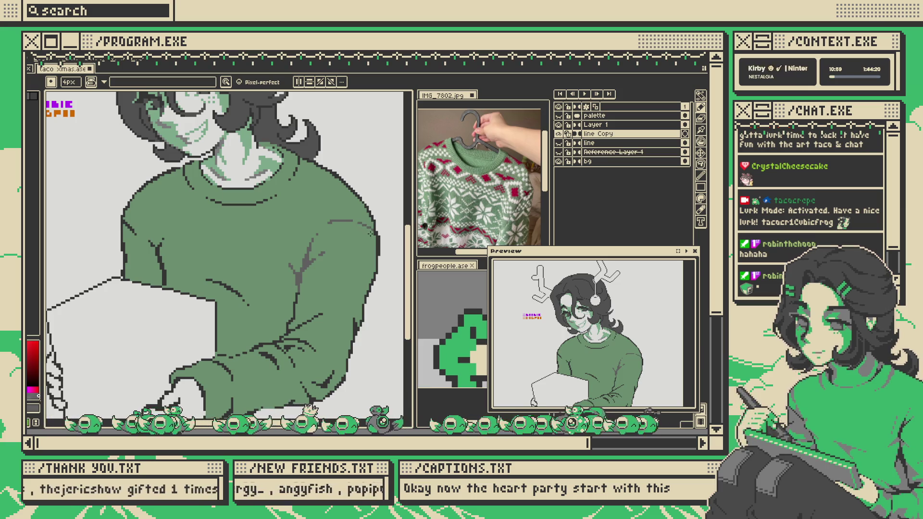
drag(300, 284, 287, 325)
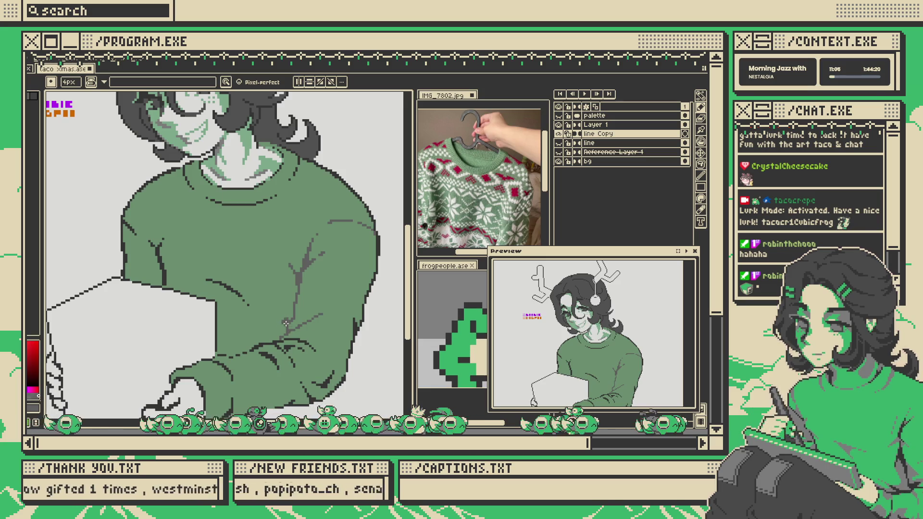
scroll(288, 331, down, 3)
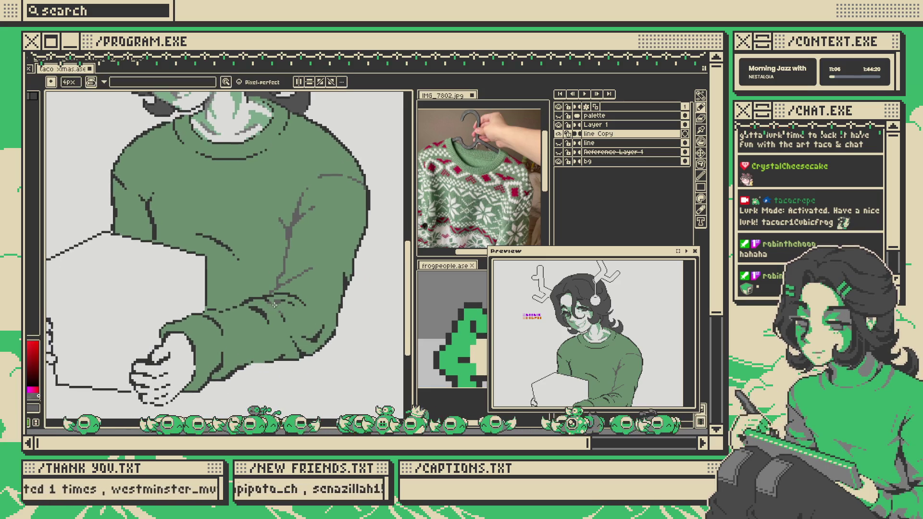
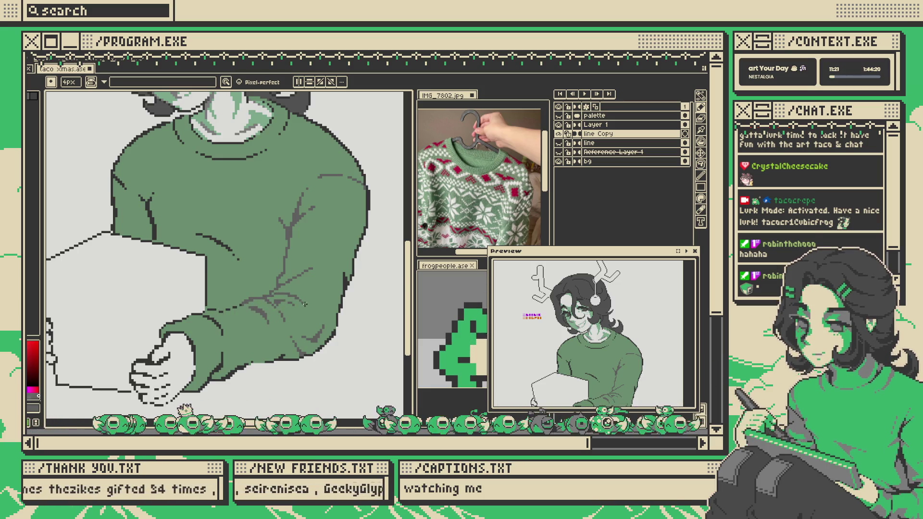
- Pan and zoom the view to show more of the antlered character's face
scroll(306, 277, up, 2)
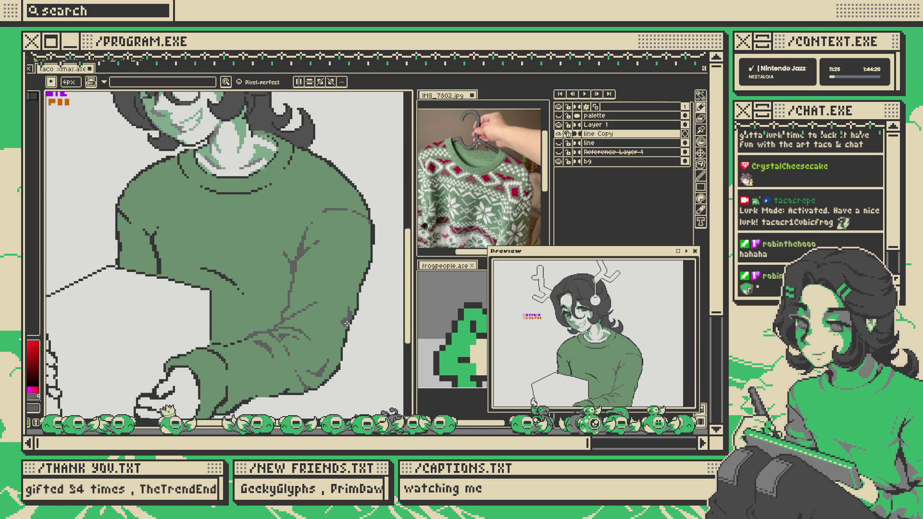
scroll(236, 291, up, 2)
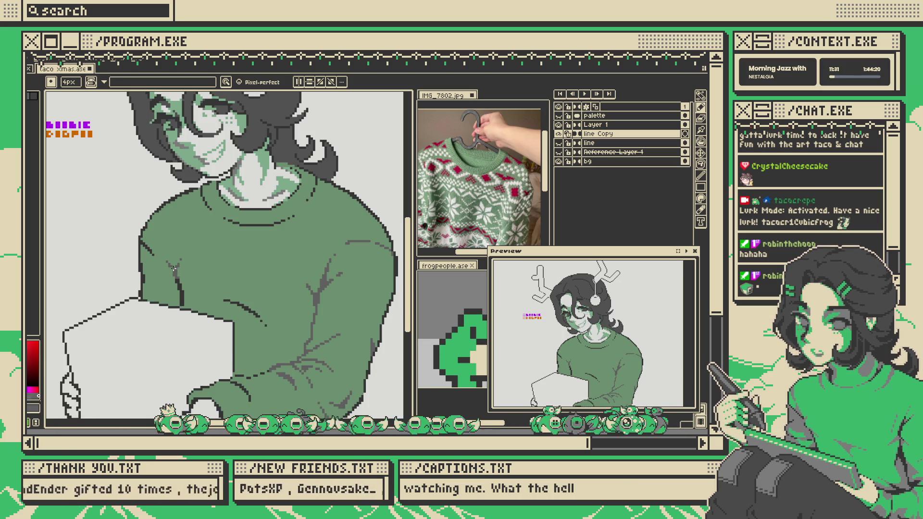
key(h)
drag(221, 290, 240, 314)
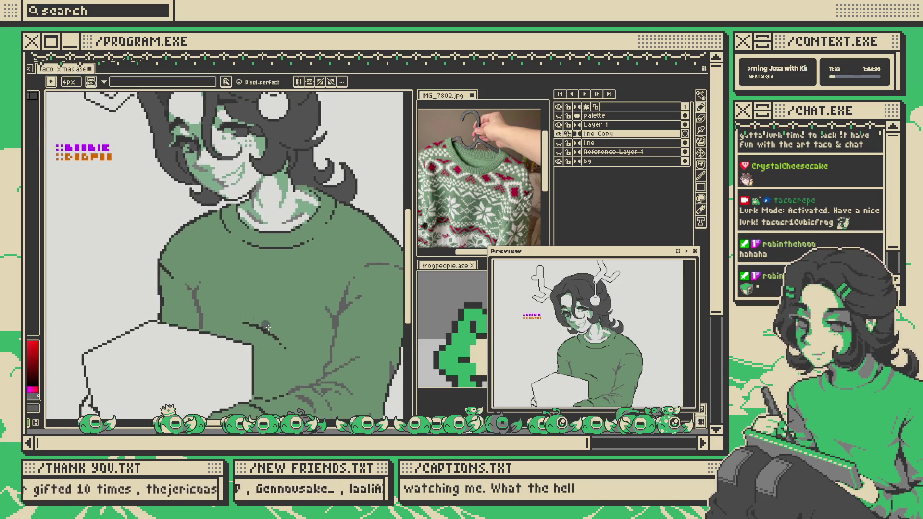
key(b)
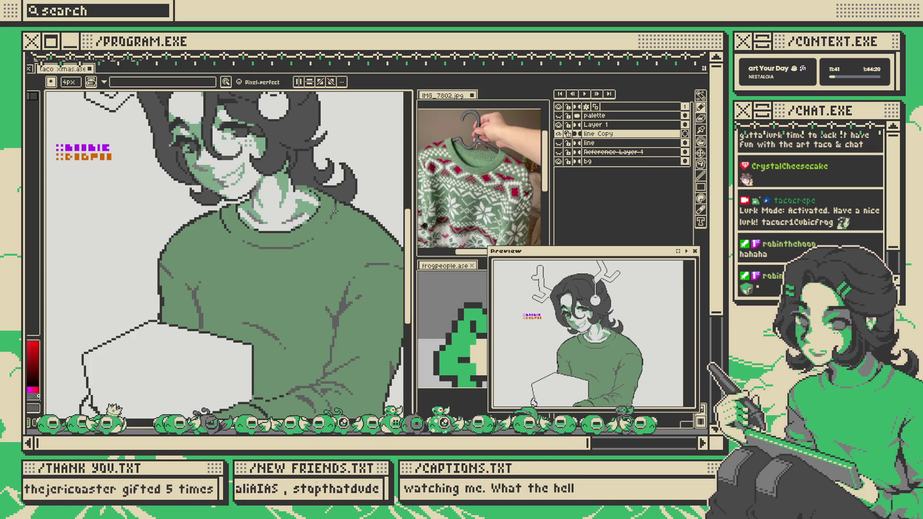
scroll(336, 264, right, 3)
scroll(336, 264, down, 1)
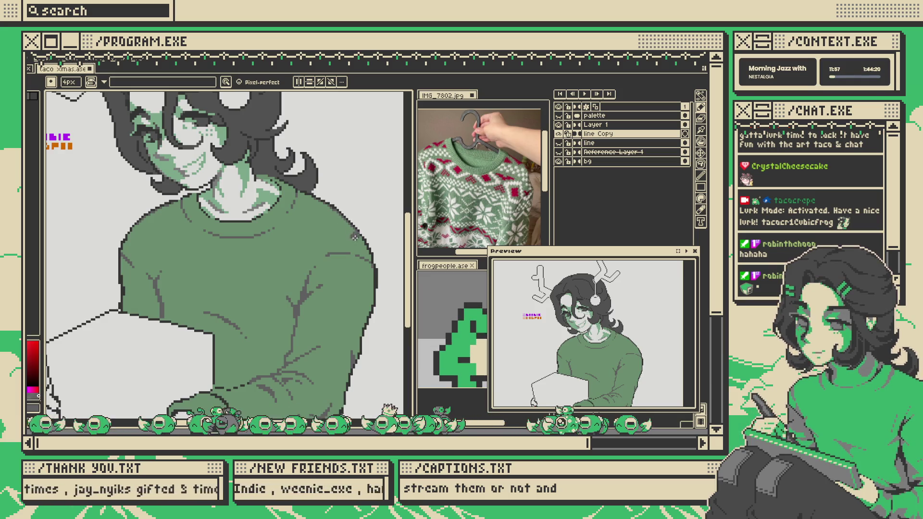
scroll(354, 236, down, 5)
scroll(335, 258, up, 1)
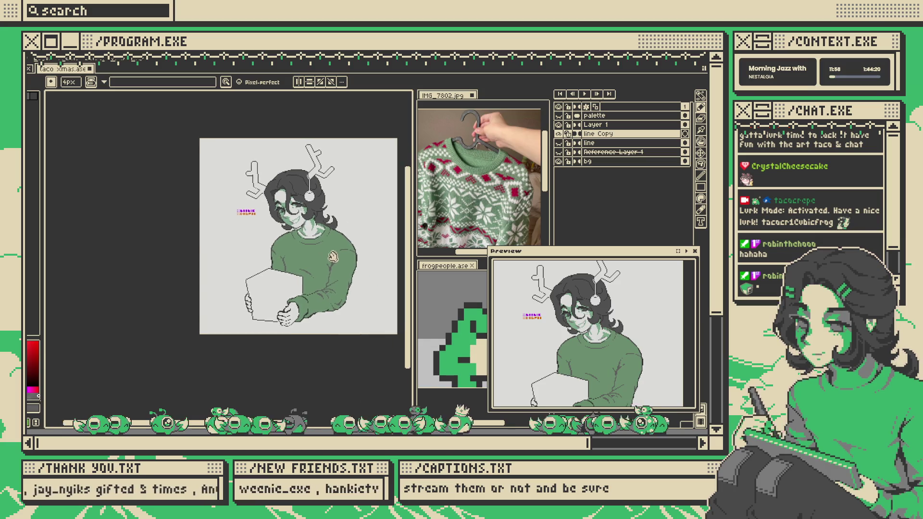
- Check the portrait mirrored, restore normal orientation, and save taco Xmas.ase
key(shift+h)
scroll(308, 233, up, 2)
scroll(307, 233, down, 2)
scroll(307, 240, up, 2)
key(shift+h)
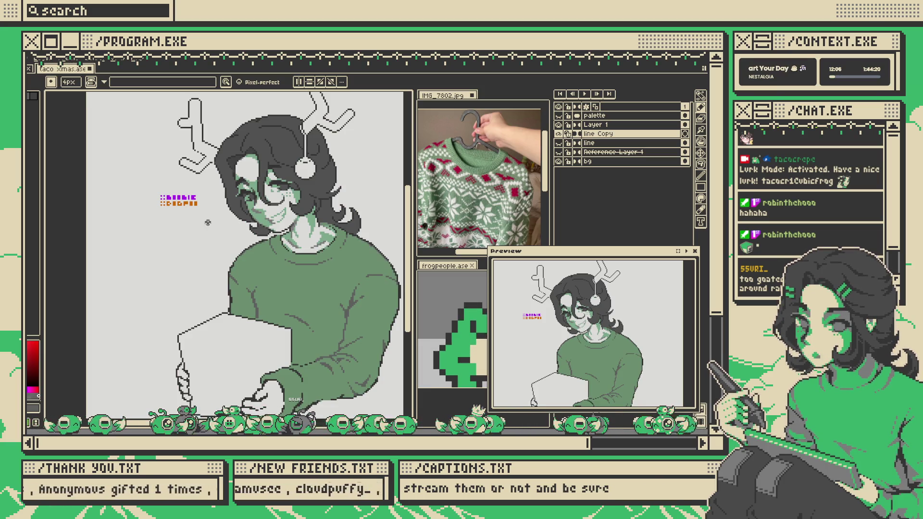
scroll(224, 226, down, 2)
scroll(284, 241, up, 2)
key(ctrl+s)
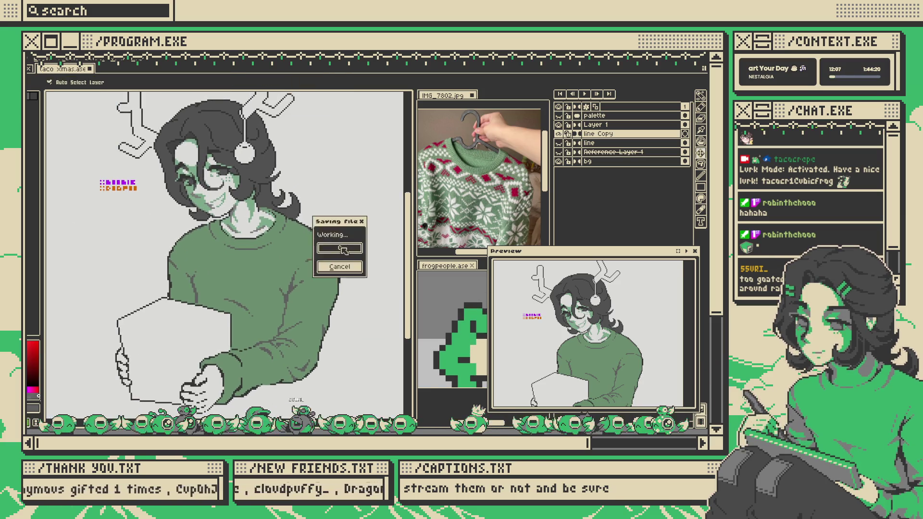
click(320, 271)
scroll(320, 270, up, 1)
key(ctrl+s)
key(ctrl+d)
key(b)
scroll(340, 238, down, 1)
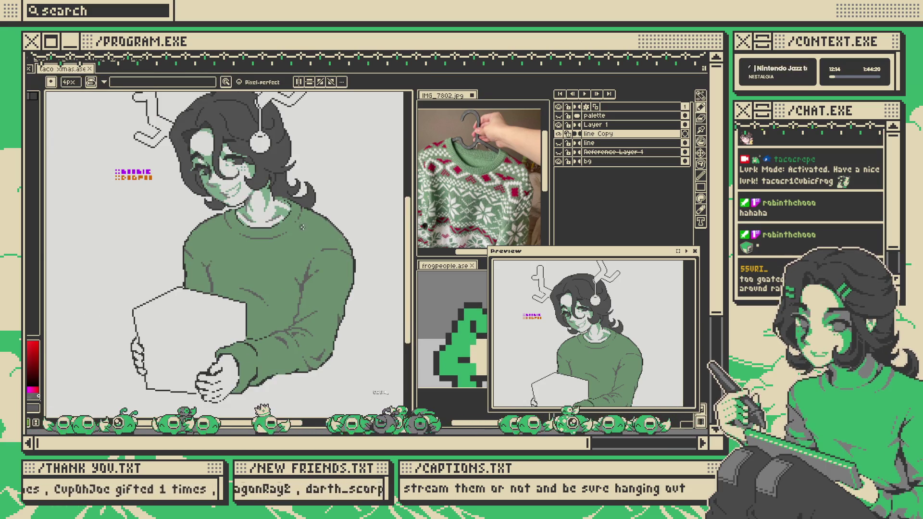
scroll(340, 238, down, 1)
scroll(277, 226, up, 1)
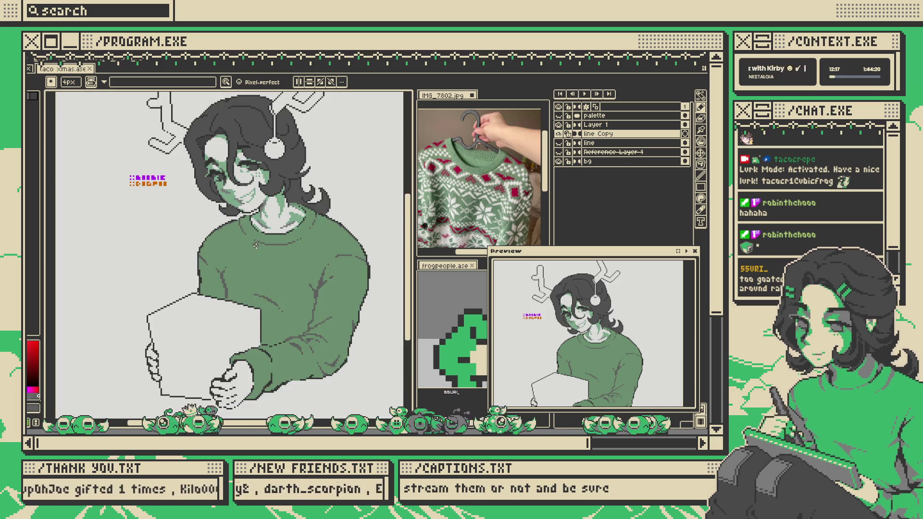
scroll(256, 244, down, 1)
scroll(262, 250, up, 2)
scroll(269, 260, down, 1)
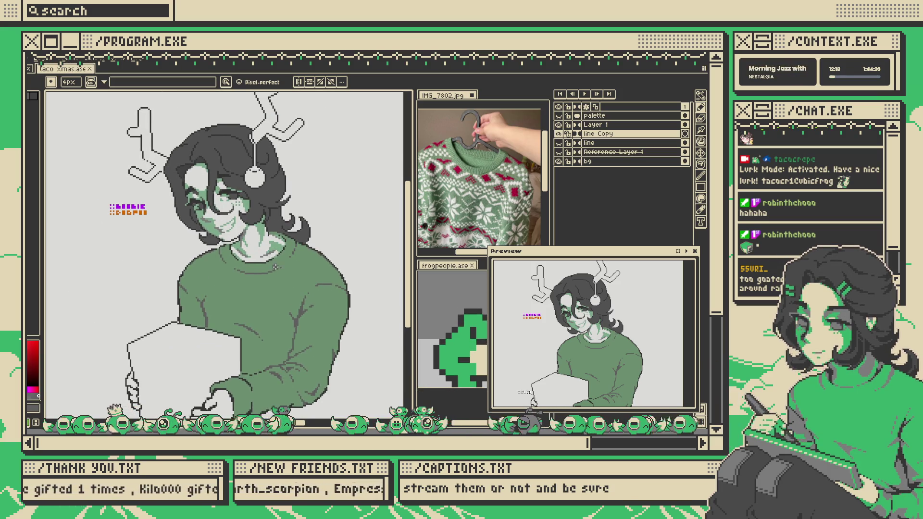
scroll(279, 264, up, 1)
scroll(283, 260, down, 1)
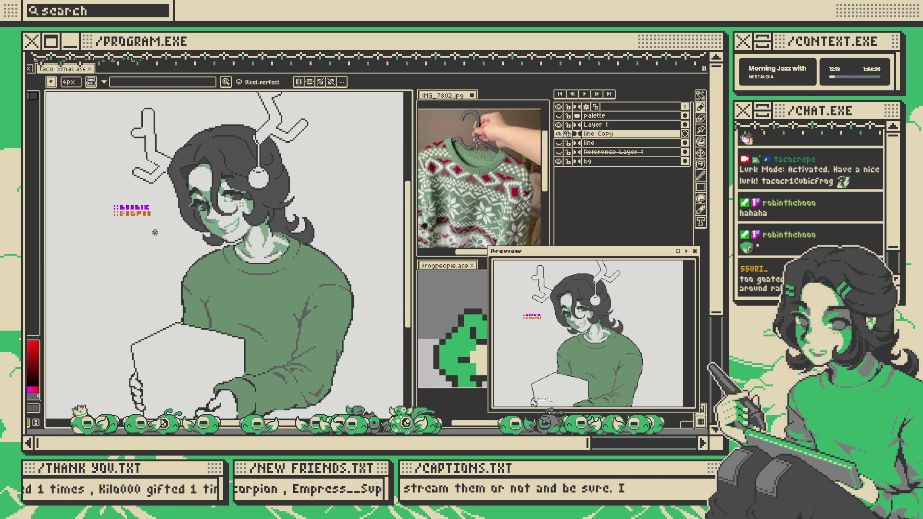
scroll(332, 262, down, 1)
scroll(336, 276, up, 1)
scroll(336, 275, down, 2)
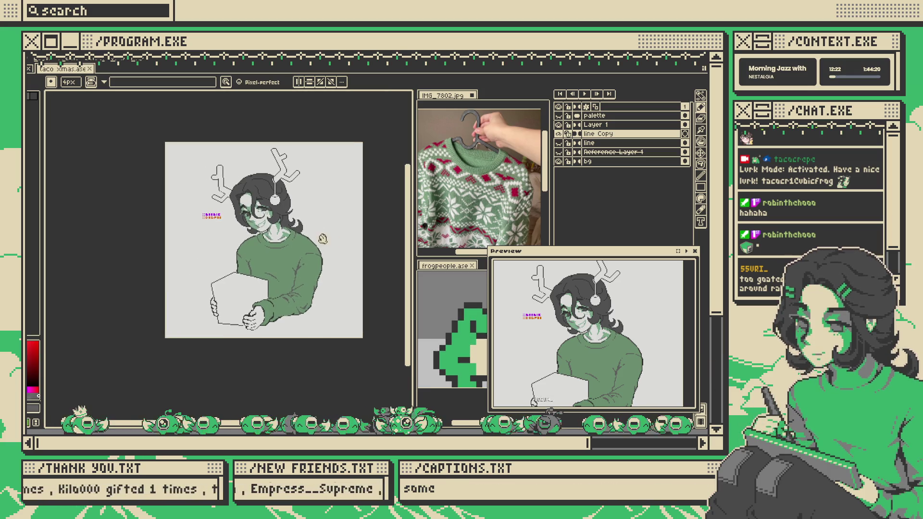
drag(339, 289, 349, 257)
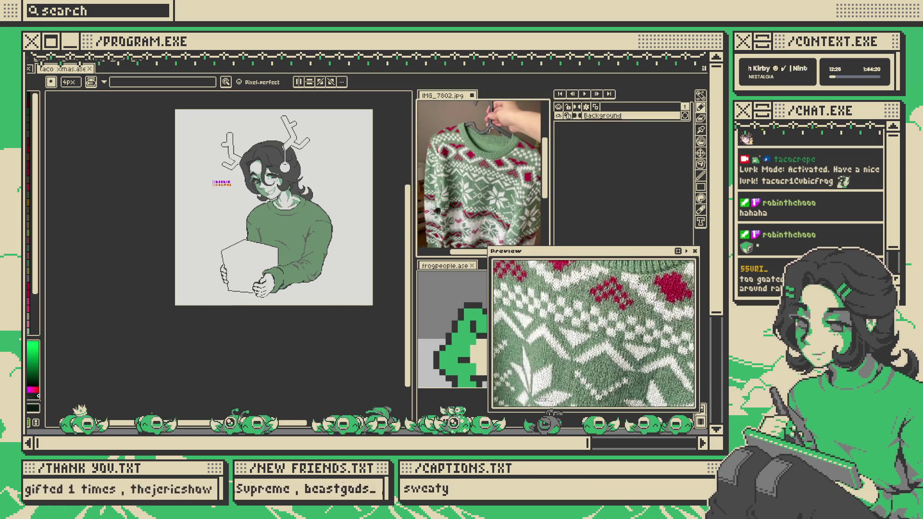
drag(382, 235, 365, 246)
scroll(252, 264, up, 2)
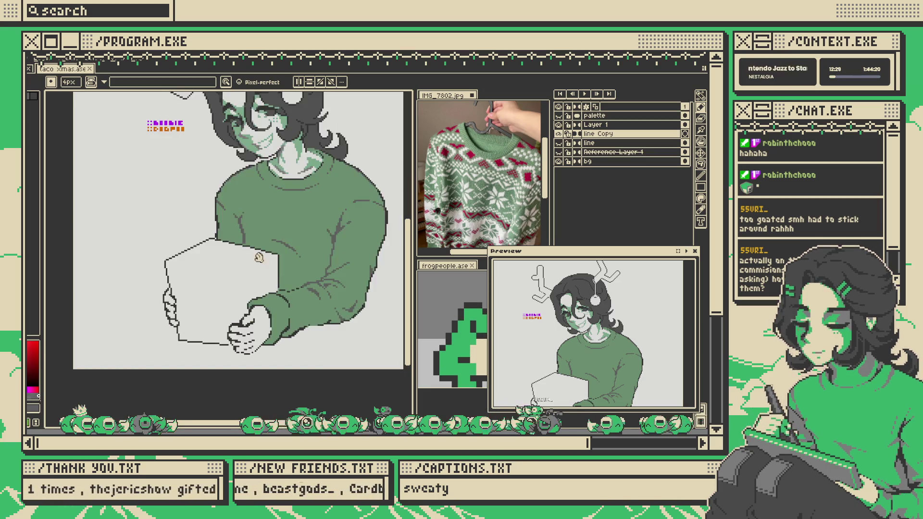
drag(250, 268, 280, 244)
scroll(280, 244, up, 2)
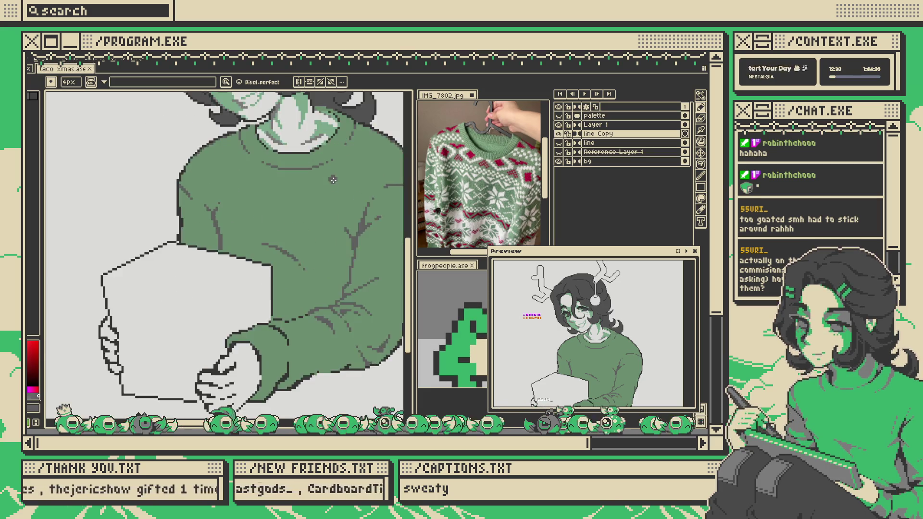
scroll(268, 252, up, 2)
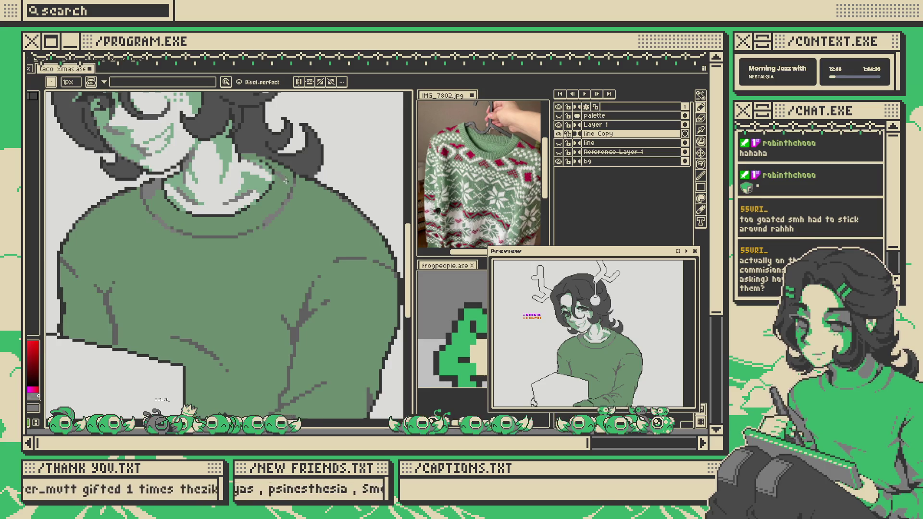
key(plus)
key(plus)
key(plus)
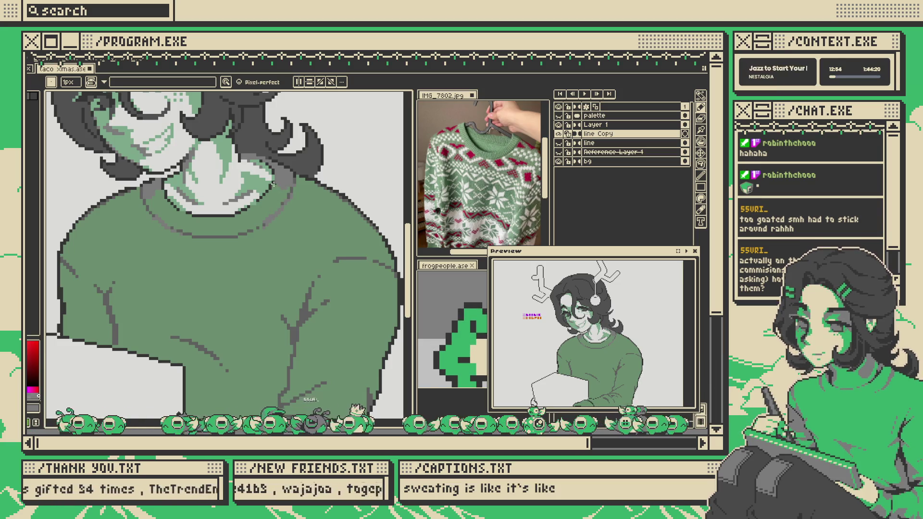
drag(287, 191, 307, 234)
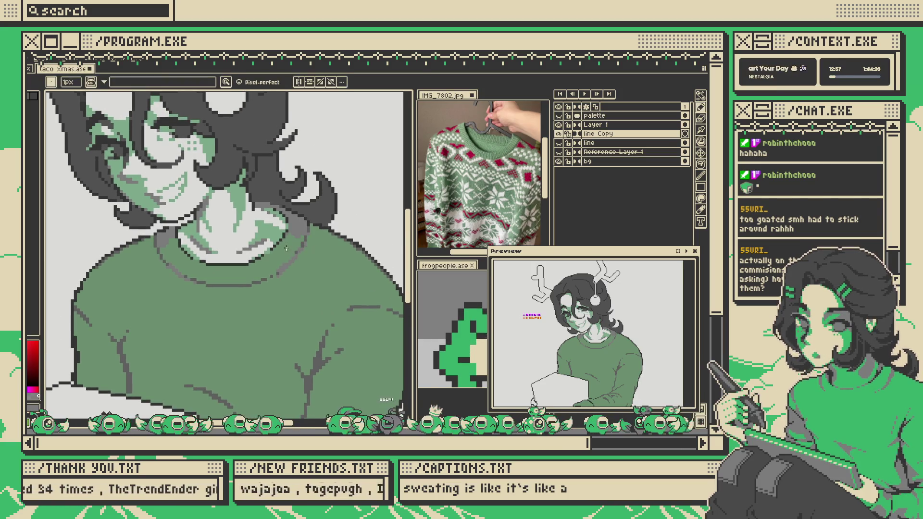
click(281, 235)
- Enlarge the pencil to 4px and clear the existing line and hair selection
key(i)
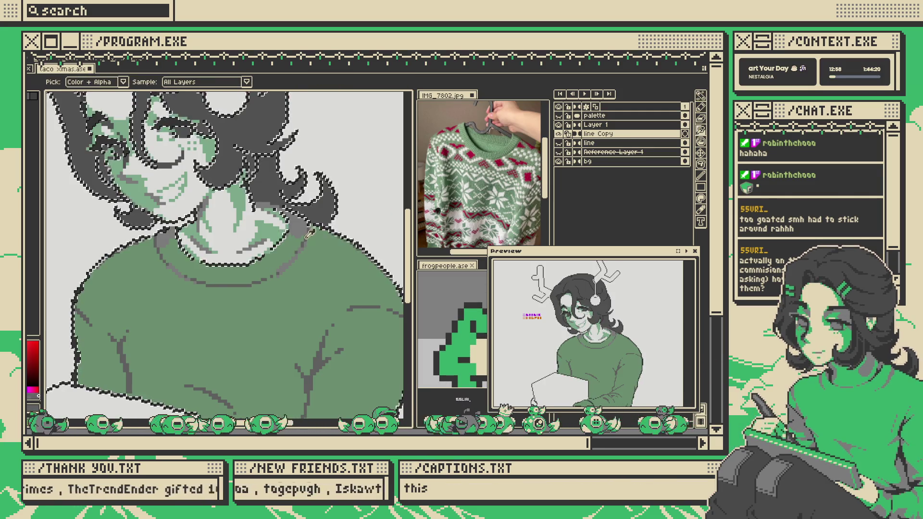
key(b)
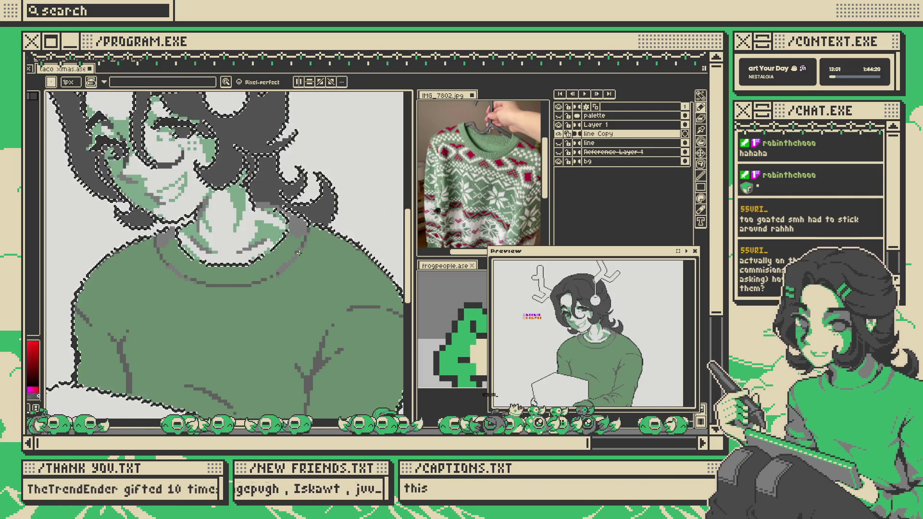
scroll(303, 241, up, 3)
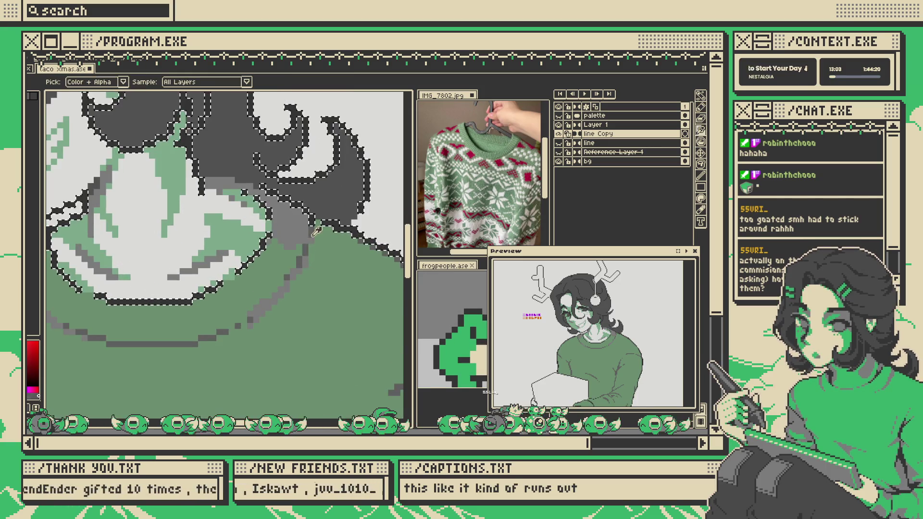
scroll(307, 236, down, 1)
key(plus)
key(plus)
key(plus)
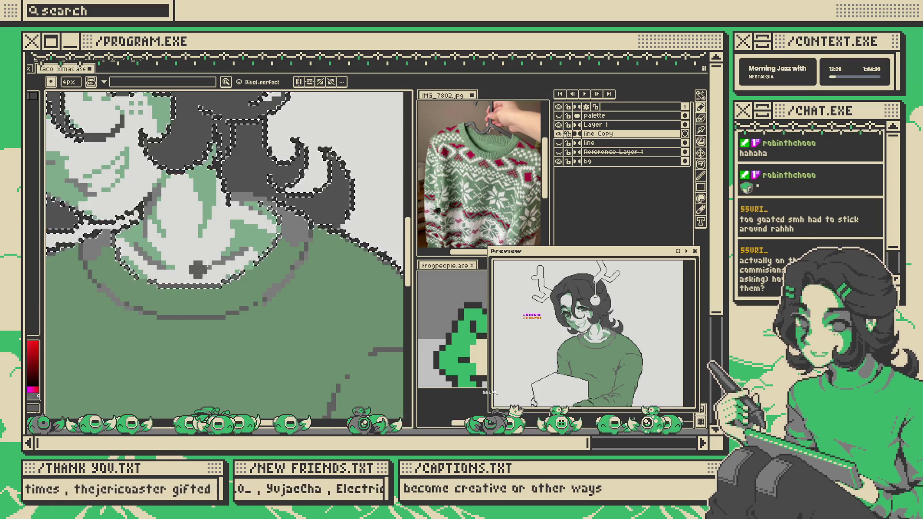
key(v)
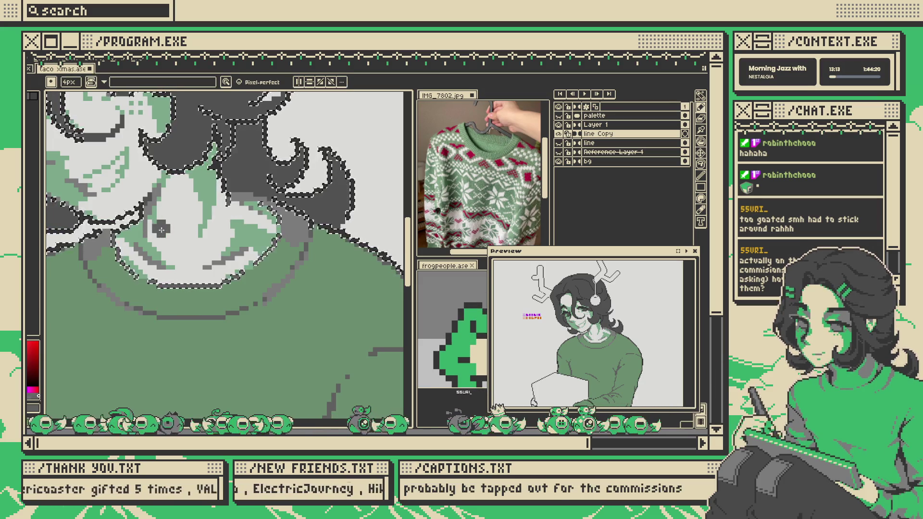
scroll(311, 232, down, 4)
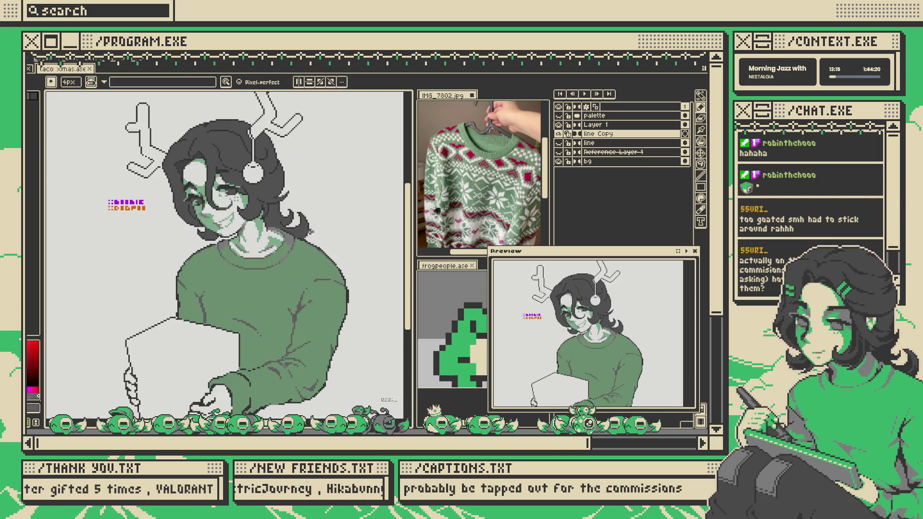
scroll(311, 232, down, 1)
scroll(311, 232, up, 5)
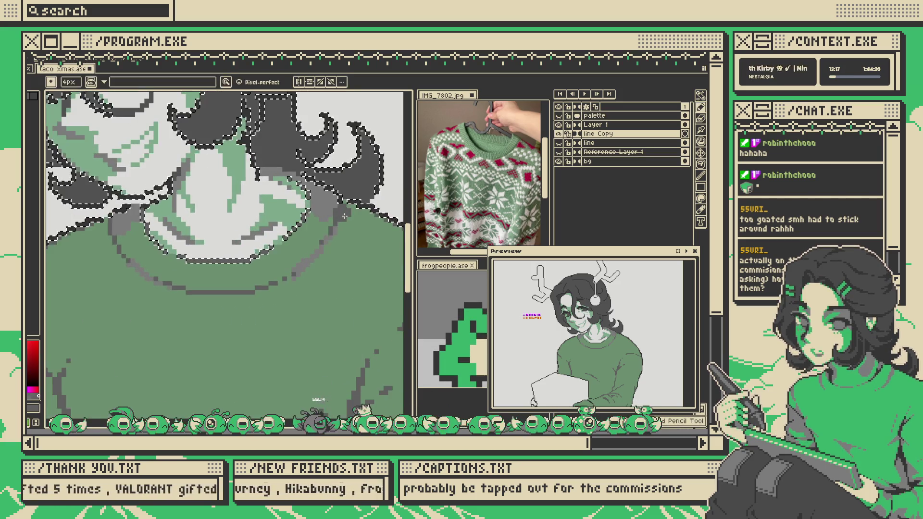
key(ctrl+d)
scroll(266, 185, up, 2)
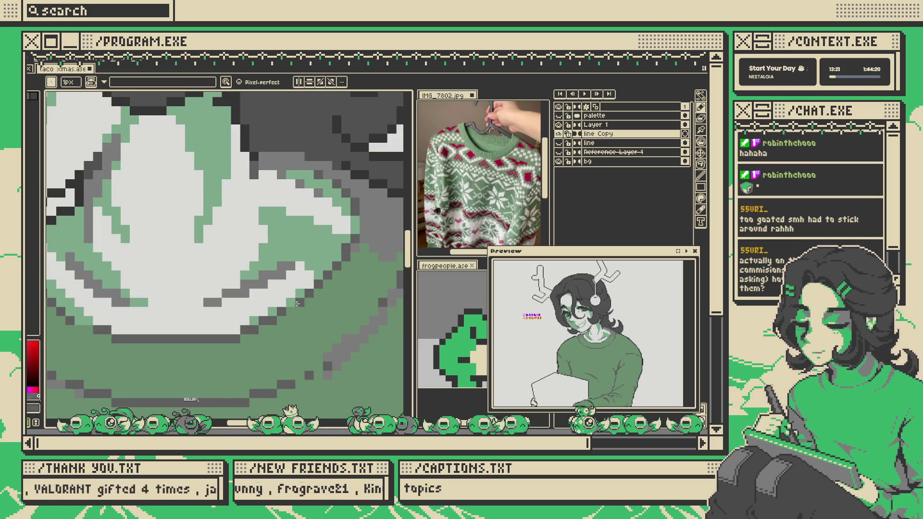
scroll(211, 325, down, 3)
scroll(212, 325, up, 3)
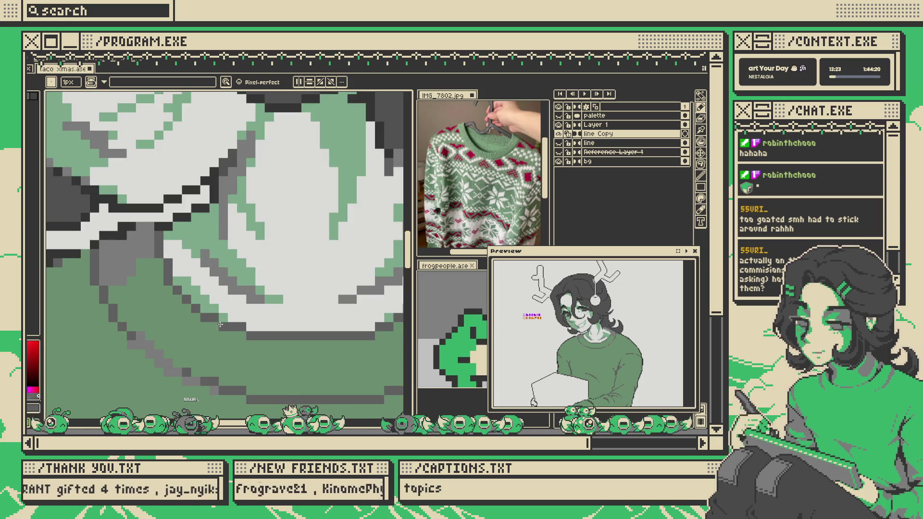
scroll(212, 325, down, 5)
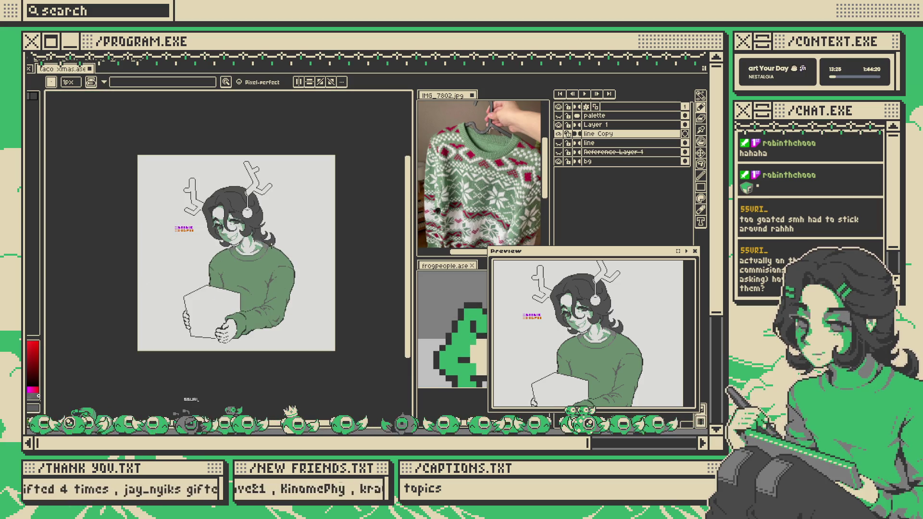
scroll(126, 243, up, 4)
- Magic-wand select the sweater's collar band and use a 1px pencil for grey ribbing
key(w)
click(126, 243)
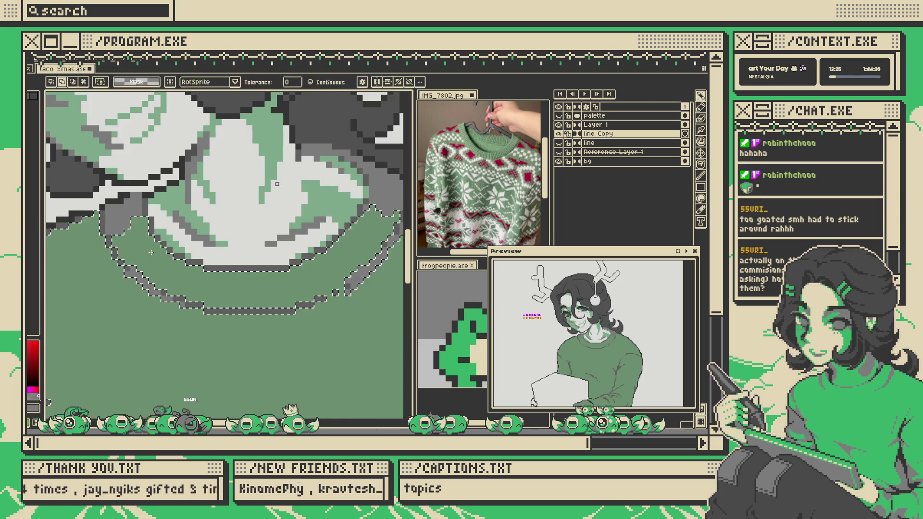
key(b)
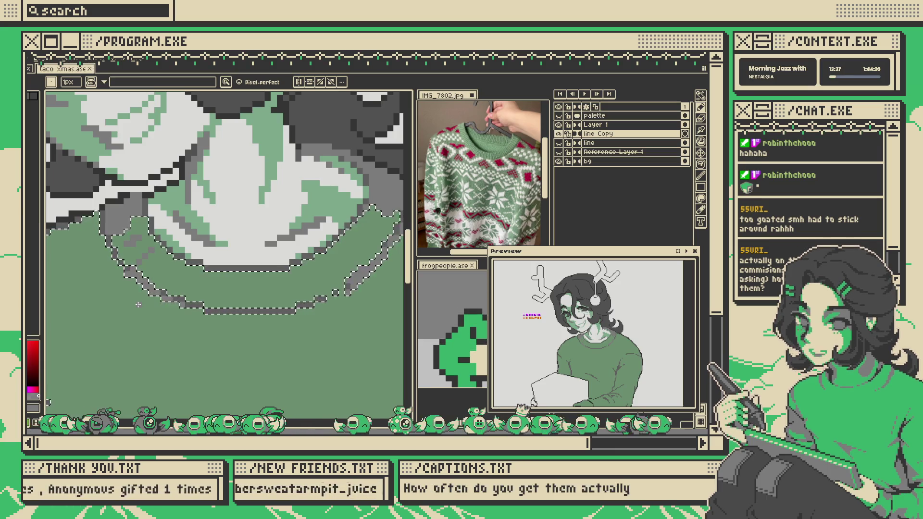
drag(536, 406, 617, 410)
scroll(122, 248, up, 1)
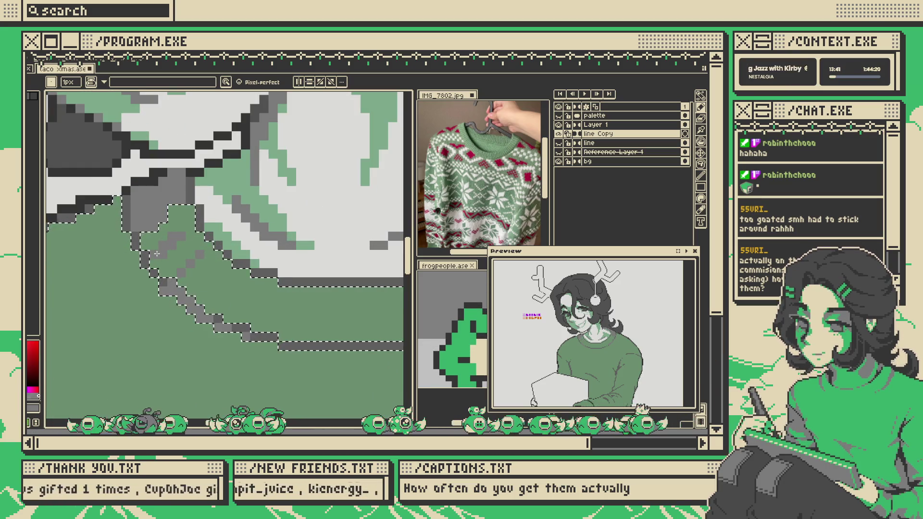
scroll(185, 233, down, 2)
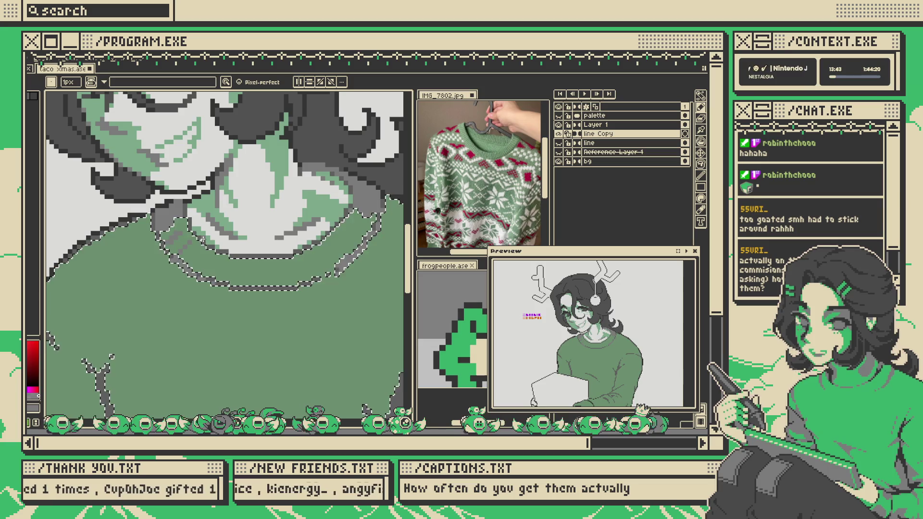
key(plus)
key(plus)
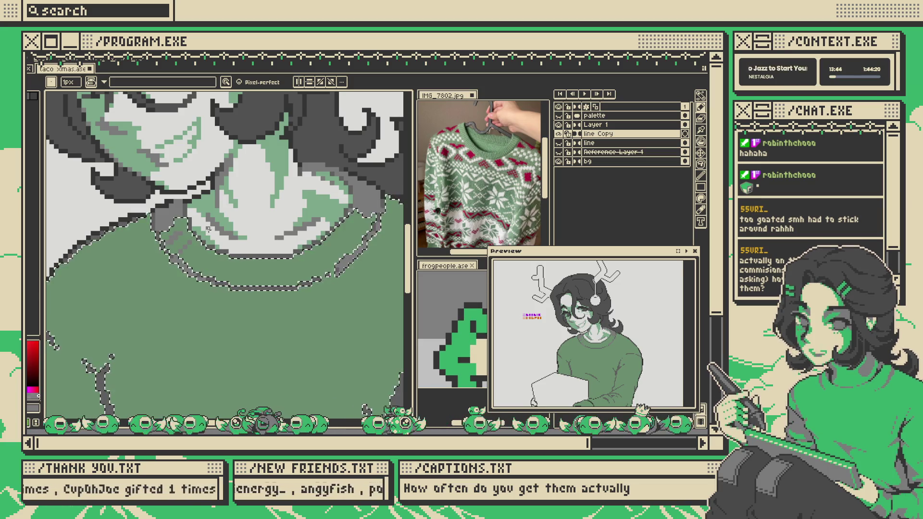
scroll(201, 257, up, 2)
key(minus)
key(minus)
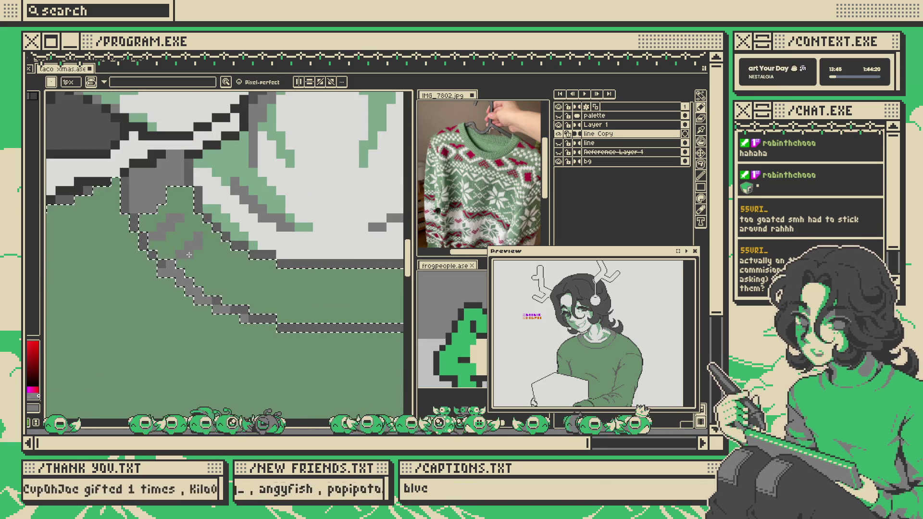
scroll(188, 244, down, 2)
scroll(170, 264, up, 3)
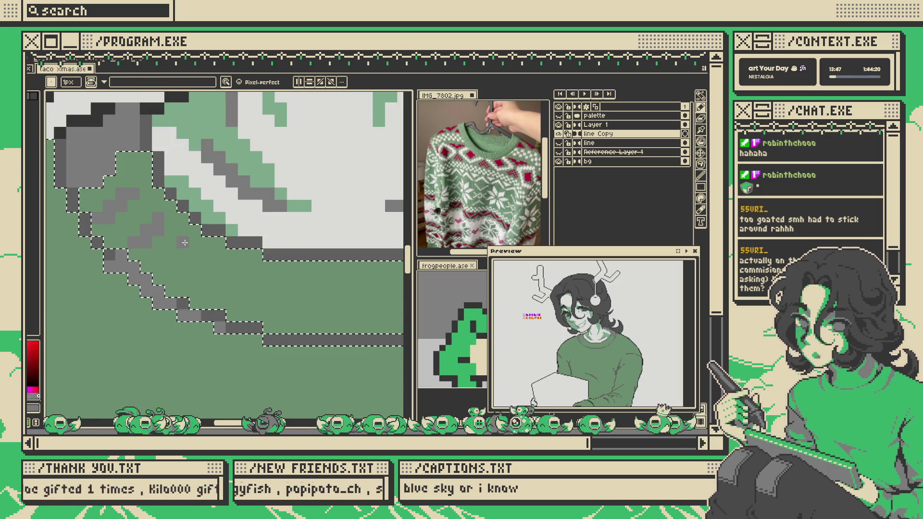
scroll(170, 264, down, 2)
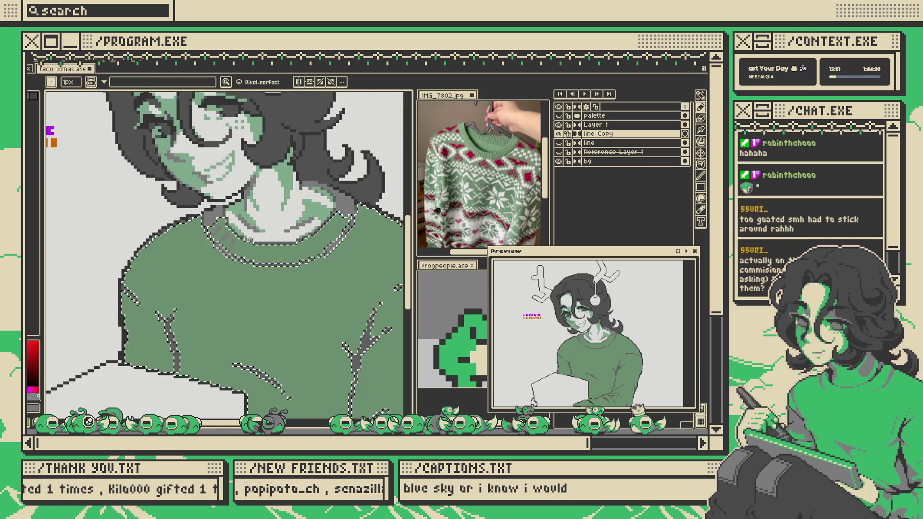
scroll(223, 246, up, 3)
scroll(244, 245, down, 2)
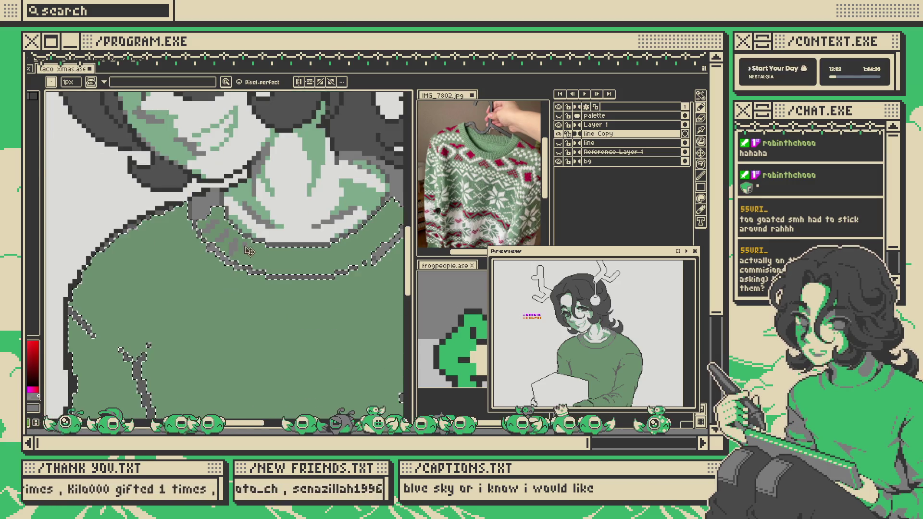
scroll(248, 243, up, 3)
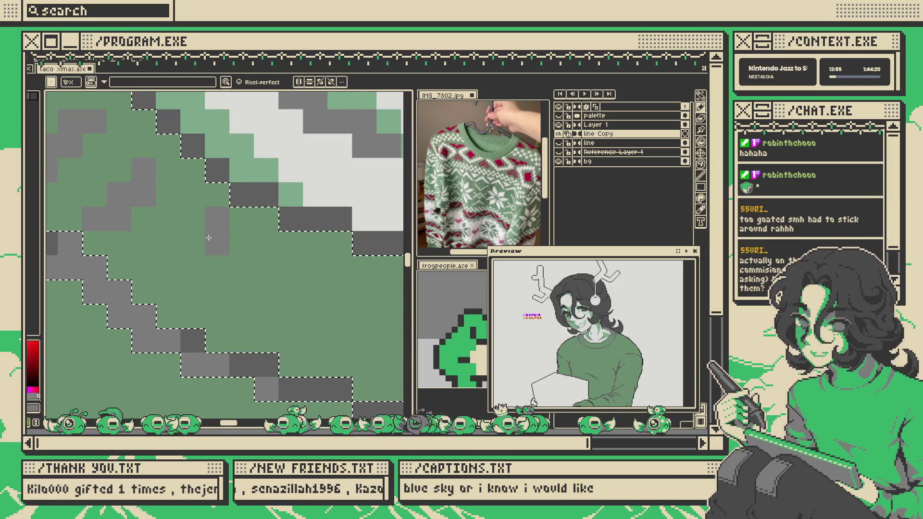
scroll(189, 257, down, 3)
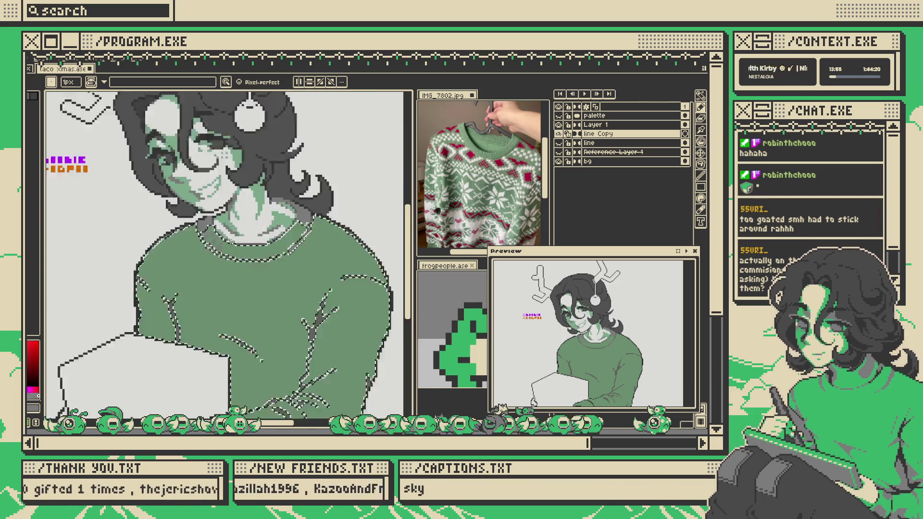
- Draw diagonal grey ribbing strokes along the left side of the collar band
scroll(220, 262, up, 2)
scroll(220, 262, down, 3)
key(ctrl+d)
scroll(220, 248, up, 3)
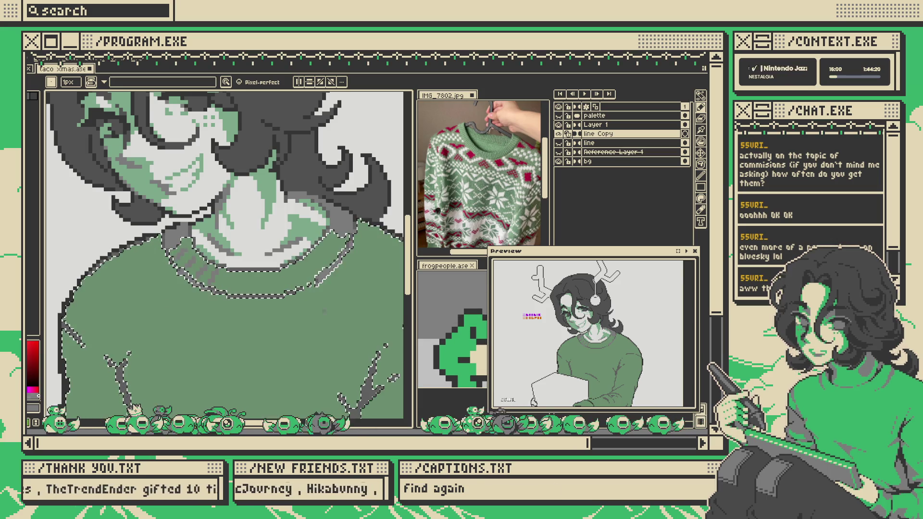
scroll(185, 266, up, 3)
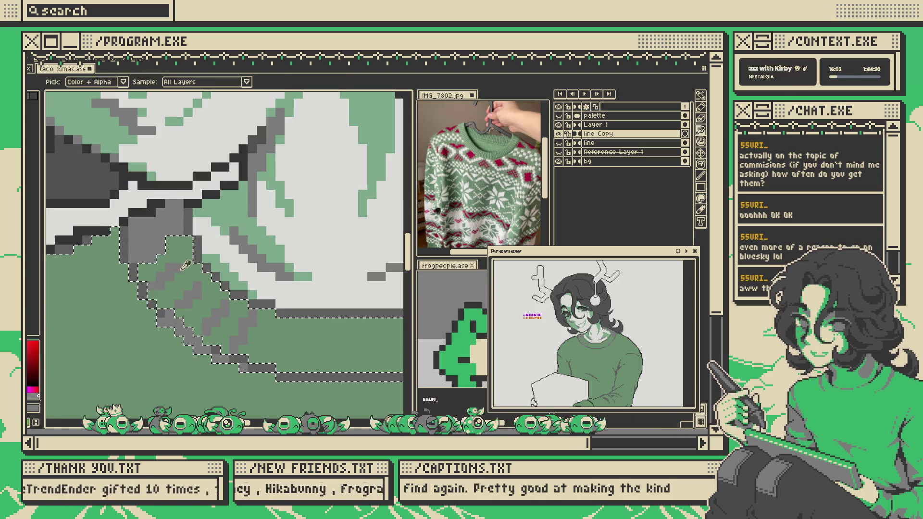
- Undo the accidental deselect to restore the collar selection for more ribbing
scroll(229, 256, down, 2)
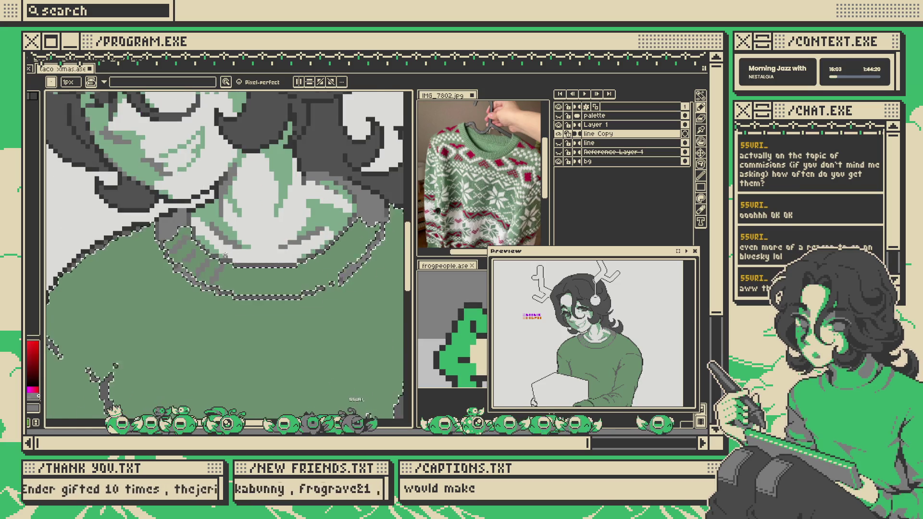
scroll(229, 256, up, 1)
key(ctrl+d)
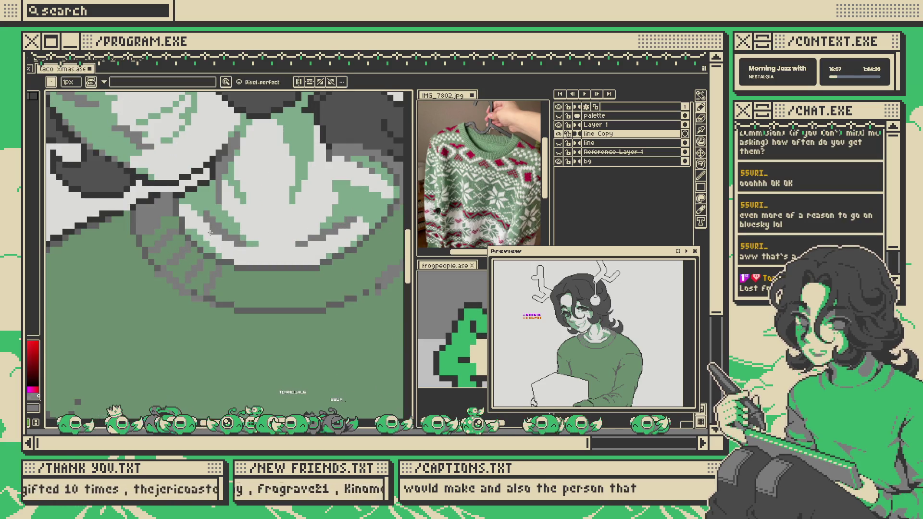
key(ctrl+z)
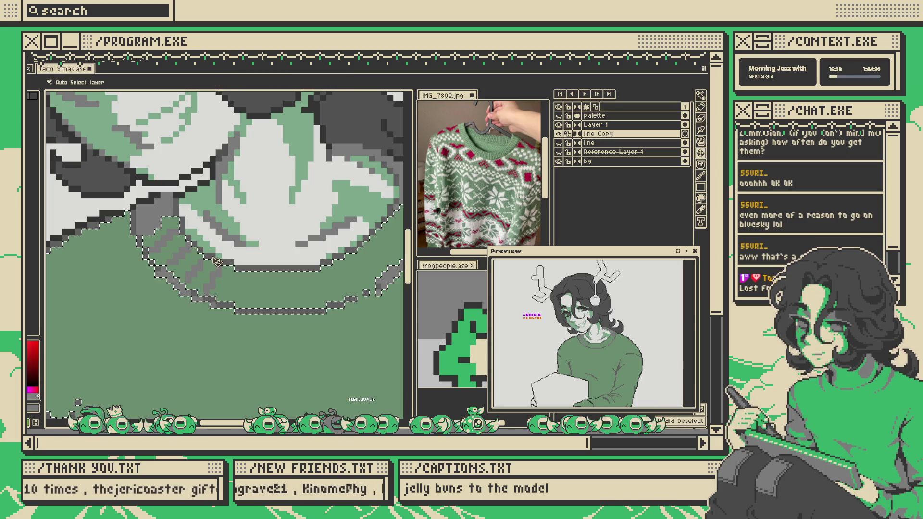
scroll(249, 278, up, 1)
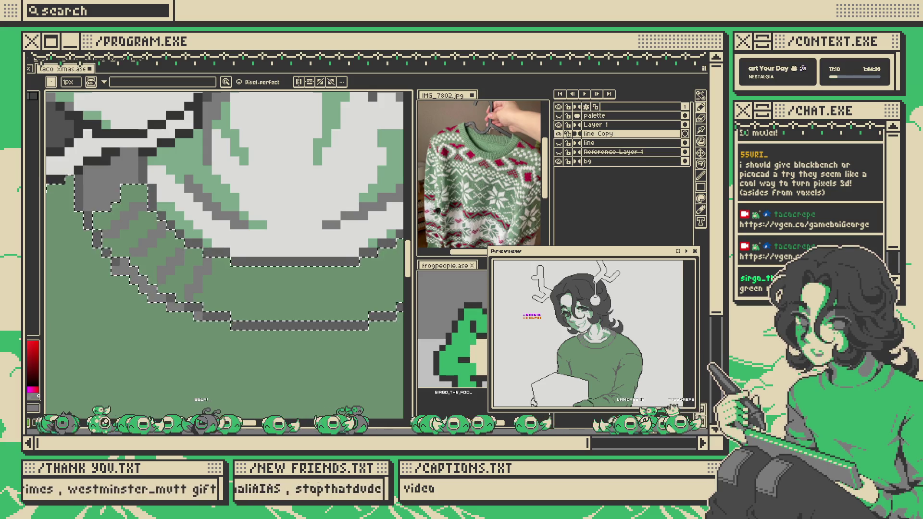
- Clear the sweater selection and eyedrop a green colour to draw with
scroll(289, 247, down, 3)
scroll(289, 247, up, 2)
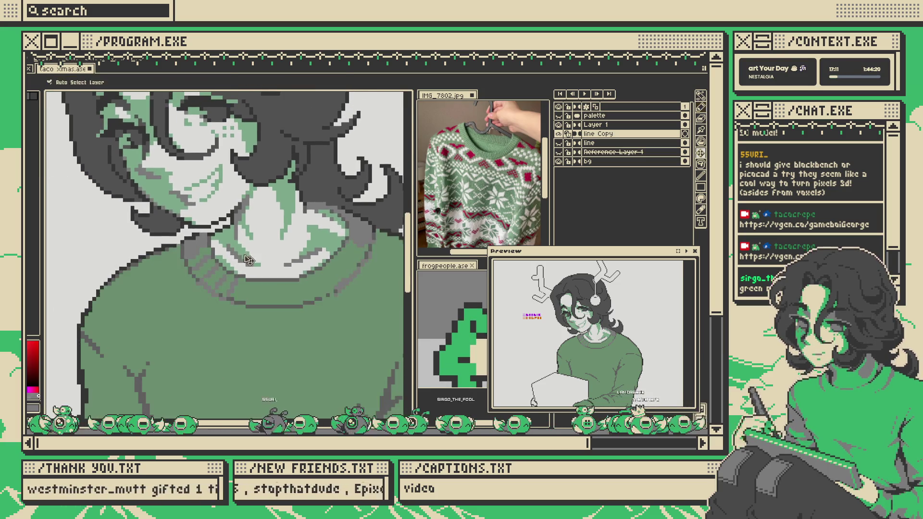
scroll(249, 248, up, 2)
scroll(215, 249, down, 3)
key(ctrl+d)
scroll(215, 250, up, 4)
alt+click(179, 255)
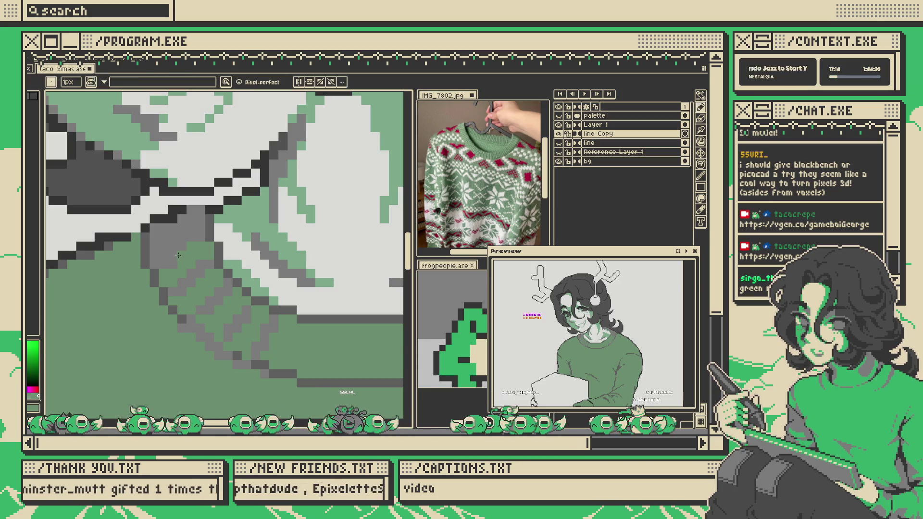
scroll(170, 265, down, 3)
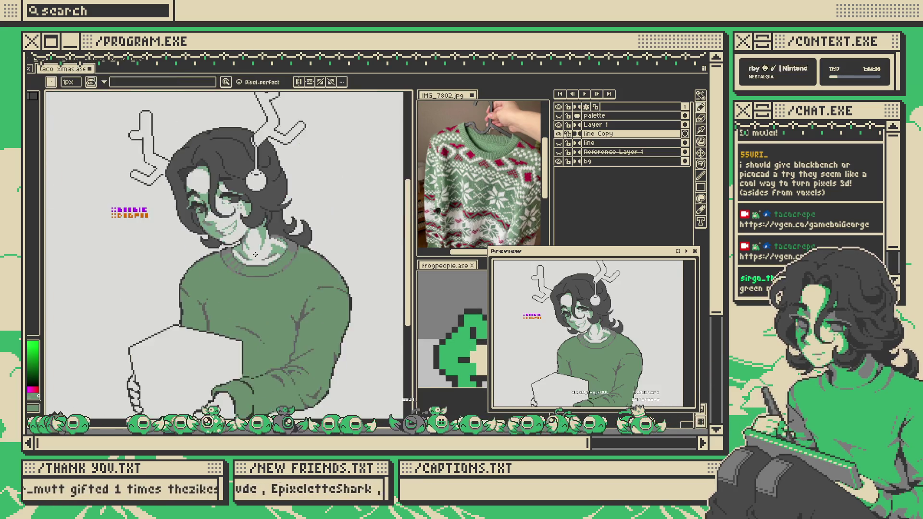
scroll(256, 257, up, 1)
scroll(256, 257, up, 1)
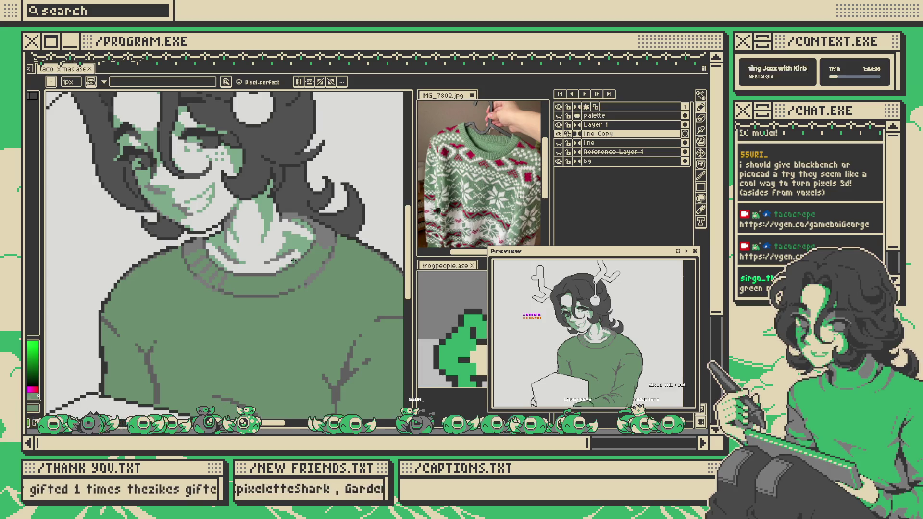
scroll(294, 260, down, 1)
key(v)
scroll(318, 258, down, 1)
scroll(344, 255, up, 1)
key(b)
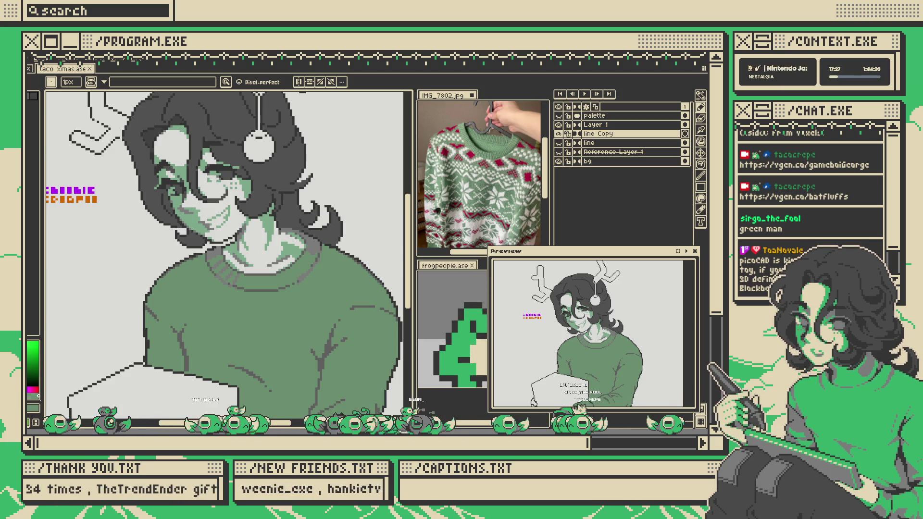
- Select the collar's grey outline strokes to continue ribbing across the front
scroll(189, 275, up, 1)
scroll(180, 271, up, 1)
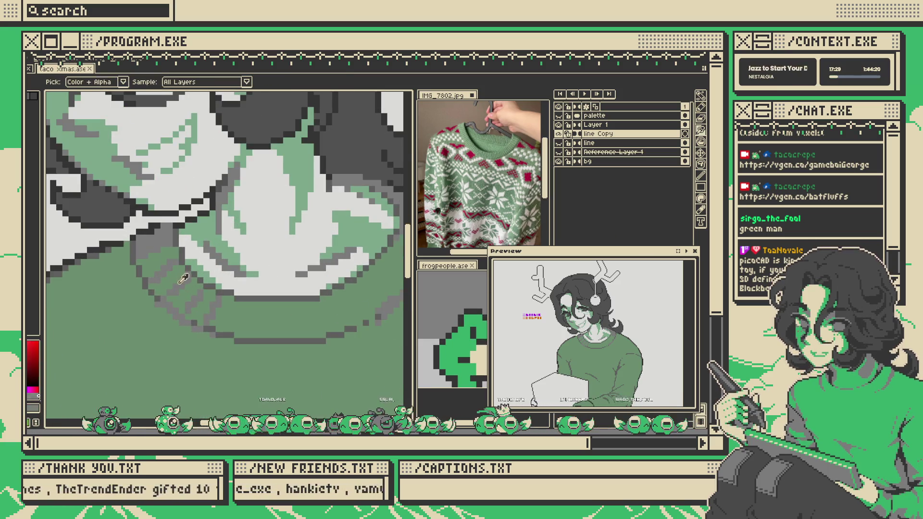
scroll(207, 276, down, 2)
scroll(236, 282, up, 3)
click(236, 282)
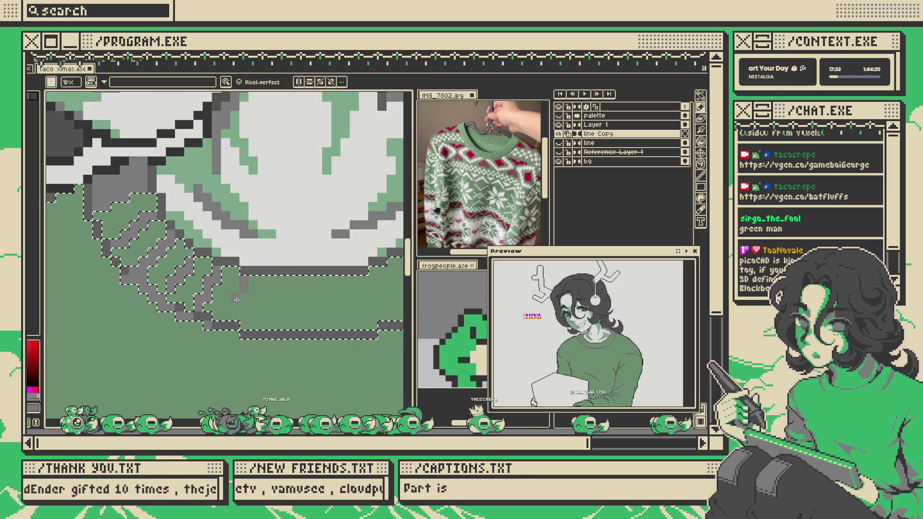
scroll(272, 284, down, 3)
scroll(272, 284, up, 4)
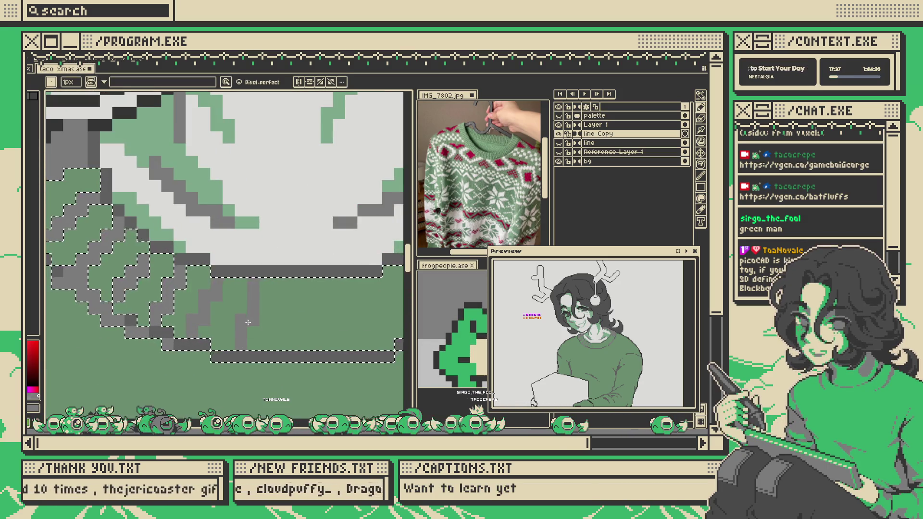
scroll(246, 312, down, 3)
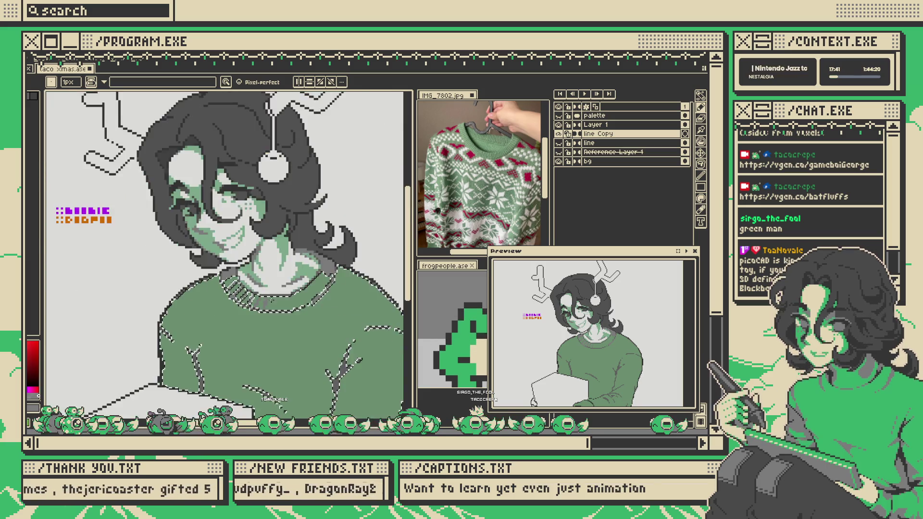
scroll(269, 322, up, 2)
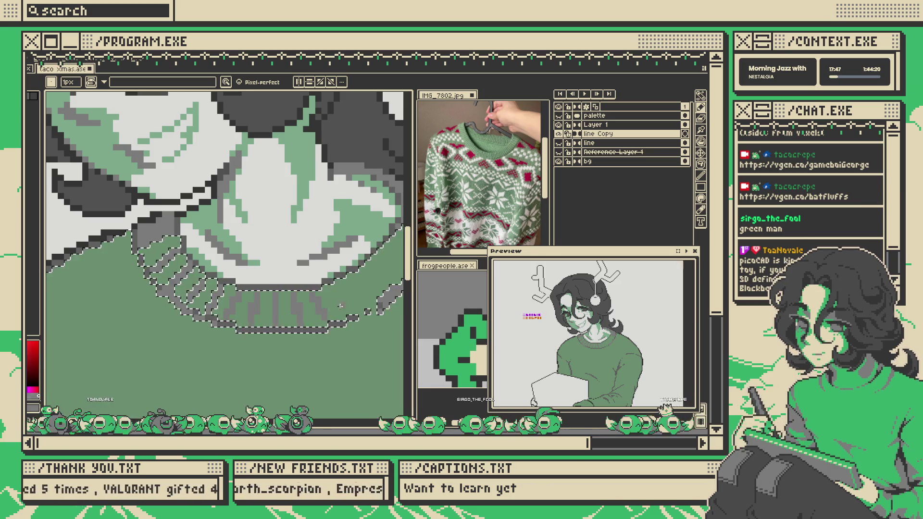
- Bring the collar's right side into view and undo a trial dark-green stroke there
scroll(340, 306, up, 2)
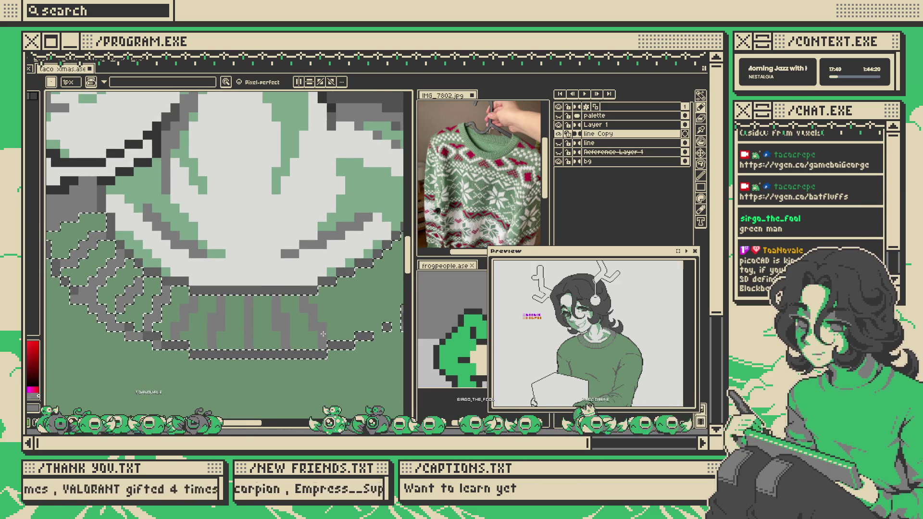
scroll(337, 334, up, 1)
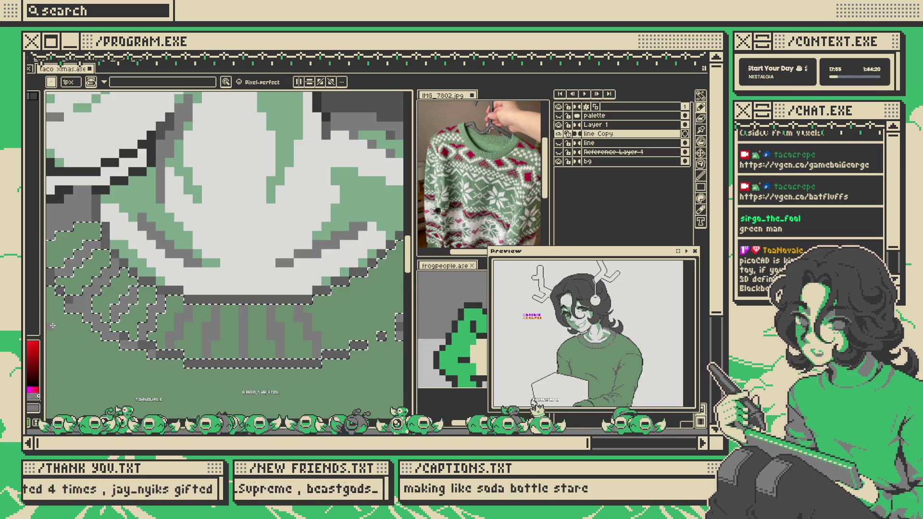
drag(228, 319, 138, 263)
drag(241, 233, 258, 263)
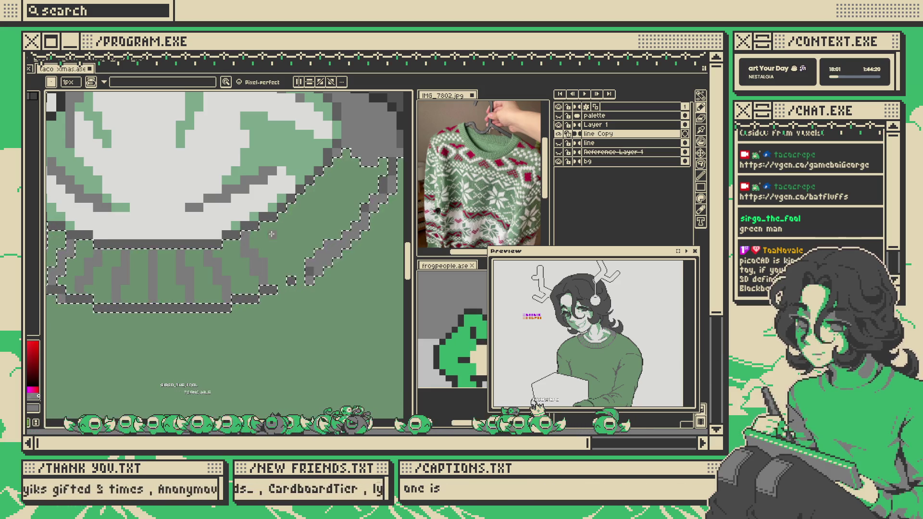
key(ctrl+z)
scroll(258, 265, down, 3)
scroll(311, 243, up, 2)
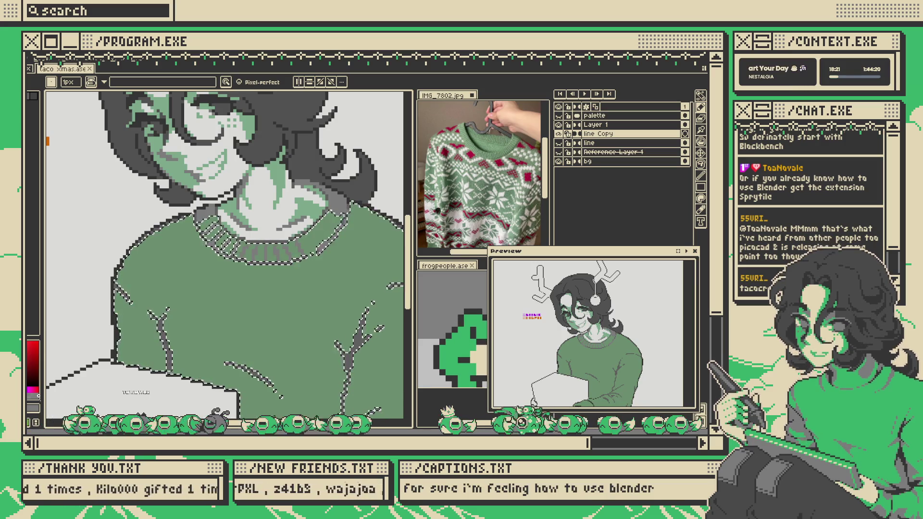
scroll(290, 239, up, 4)
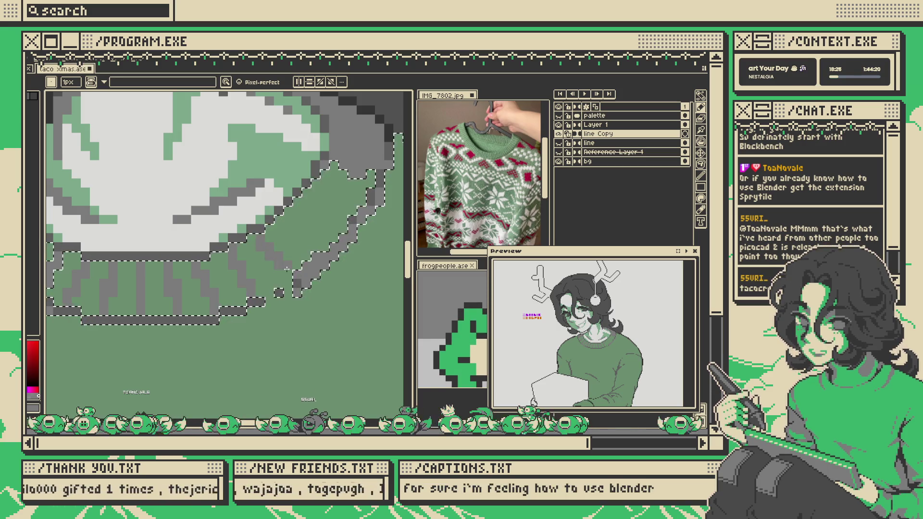
scroll(279, 262, up, 2)
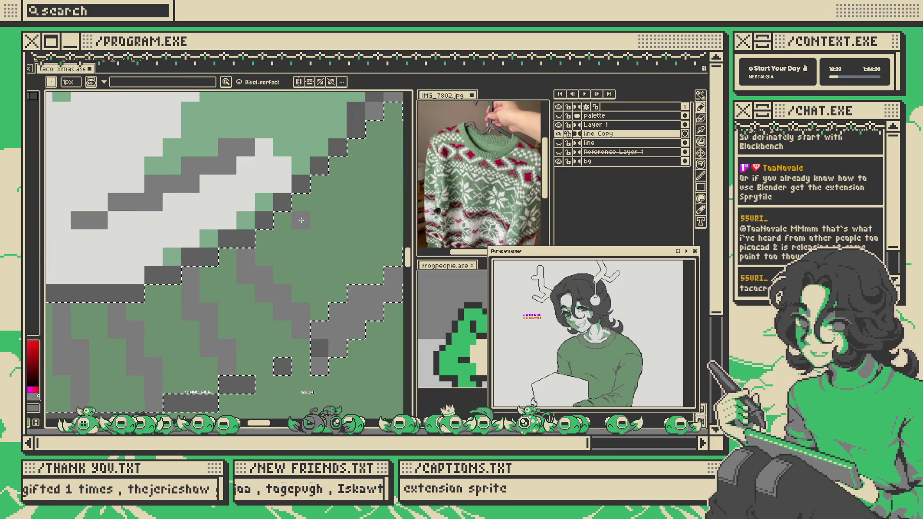
- Place a grey pixel at the collar and draw a diagonal grey shadow band below it
click(301, 202)
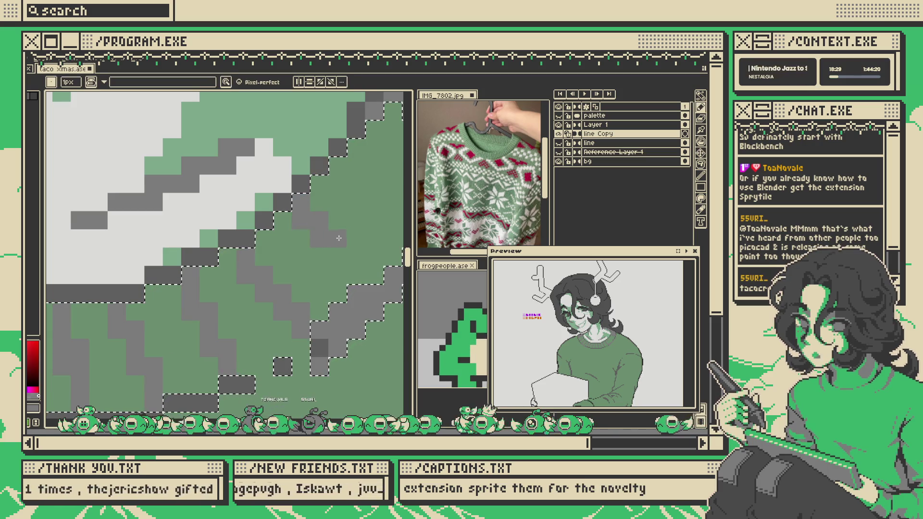
scroll(375, 257, down, 3)
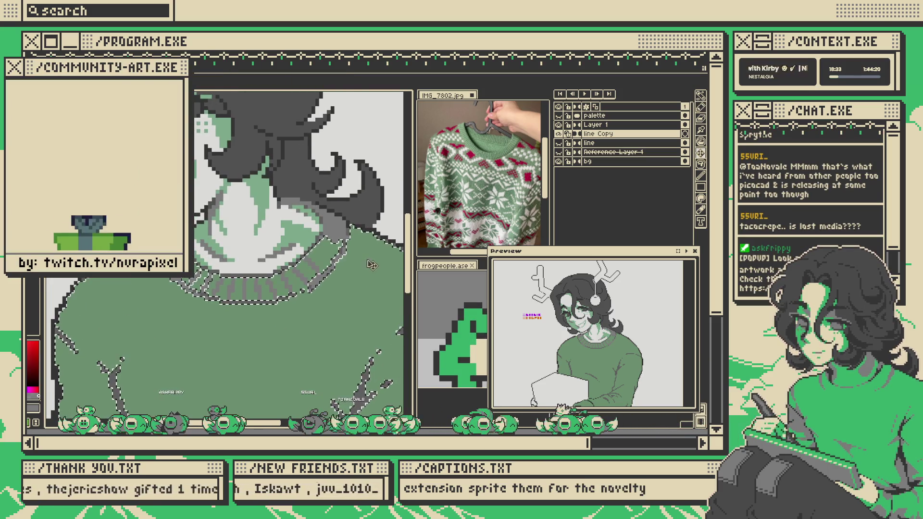
scroll(365, 260, up, 2)
scroll(351, 267, up, 4)
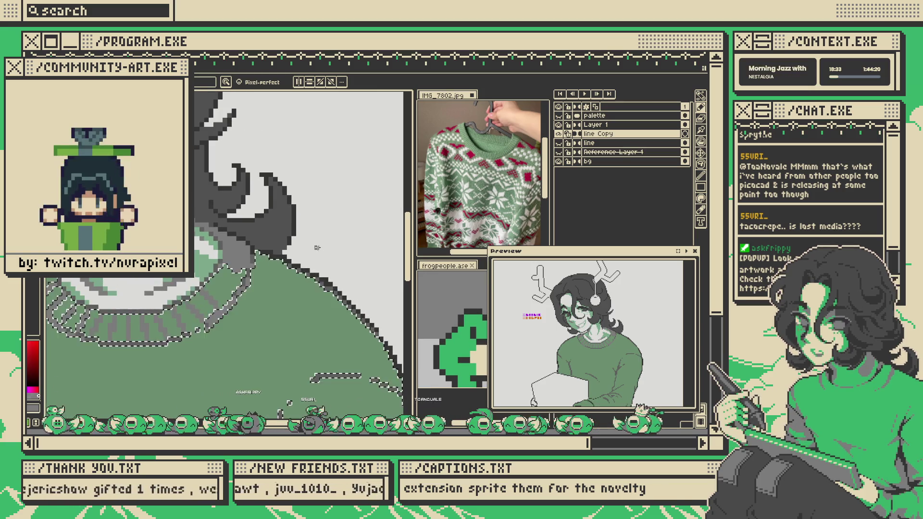
drag(232, 230, 287, 286)
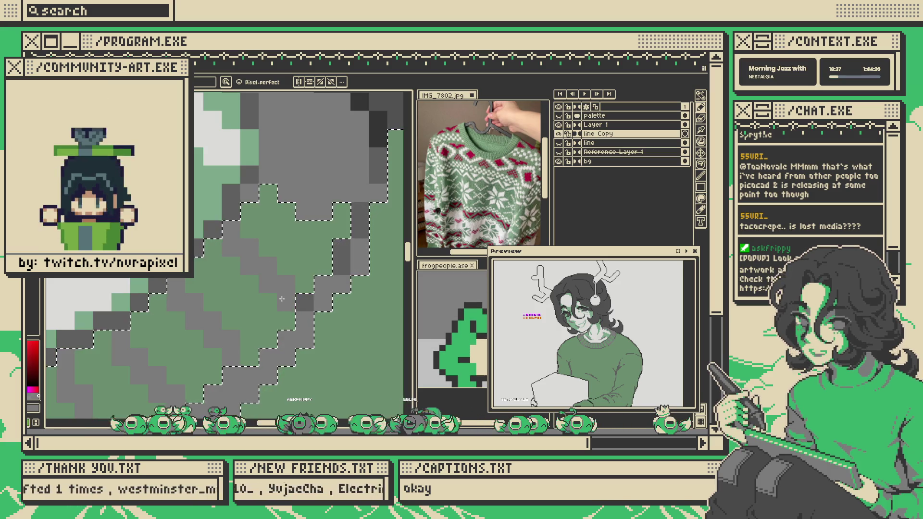
scroll(284, 274, down, 2)
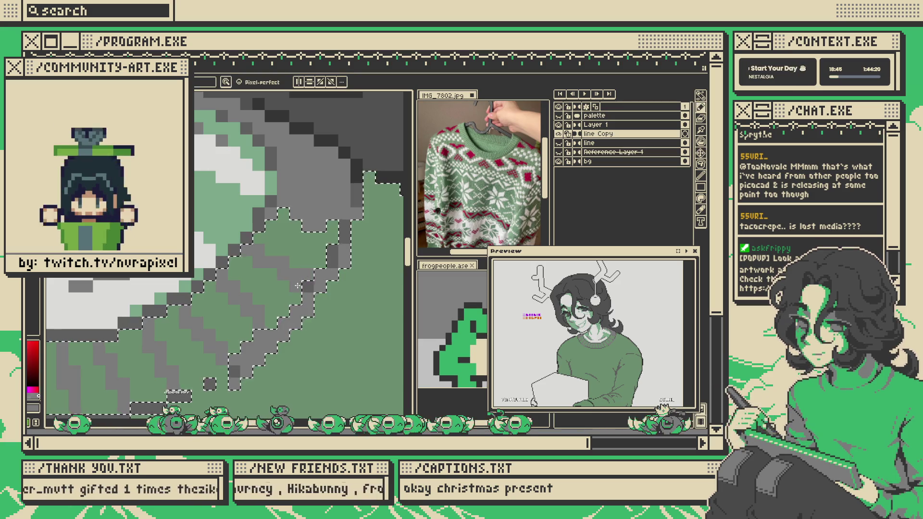
scroll(298, 274, down, 5)
scroll(279, 262, up, 4)
scroll(272, 256, up, 2)
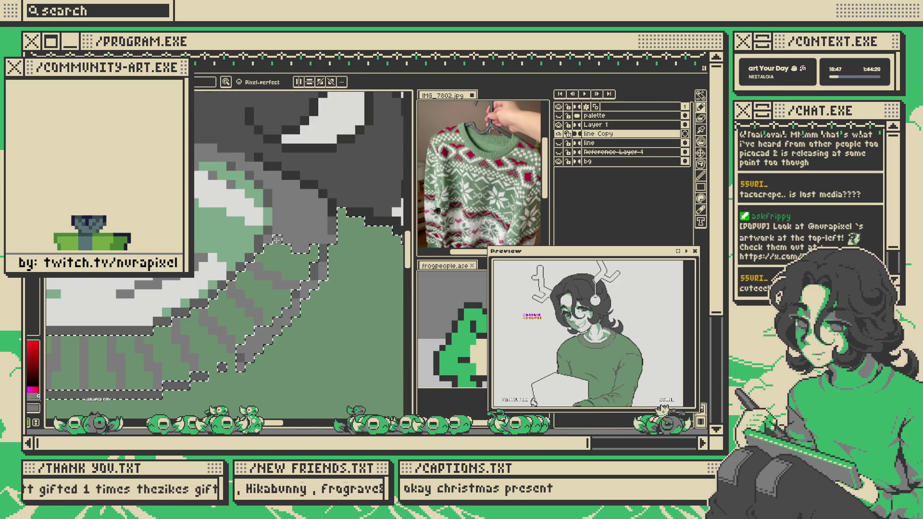
scroll(288, 250, down, 3)
scroll(314, 247, up, 3)
- Deselect the sweater and add darker grey pixels along the collar
key(ctrl+d)
scroll(314, 248, up, 2)
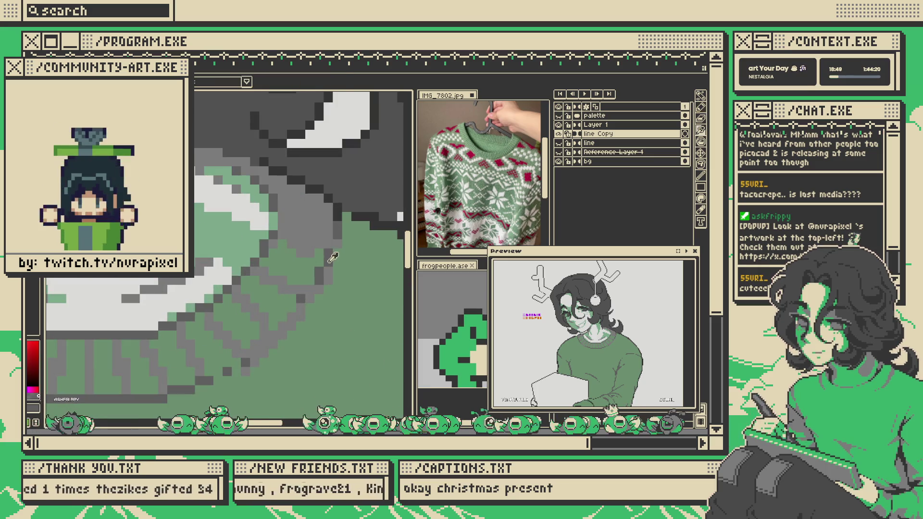
drag(288, 226, 310, 235)
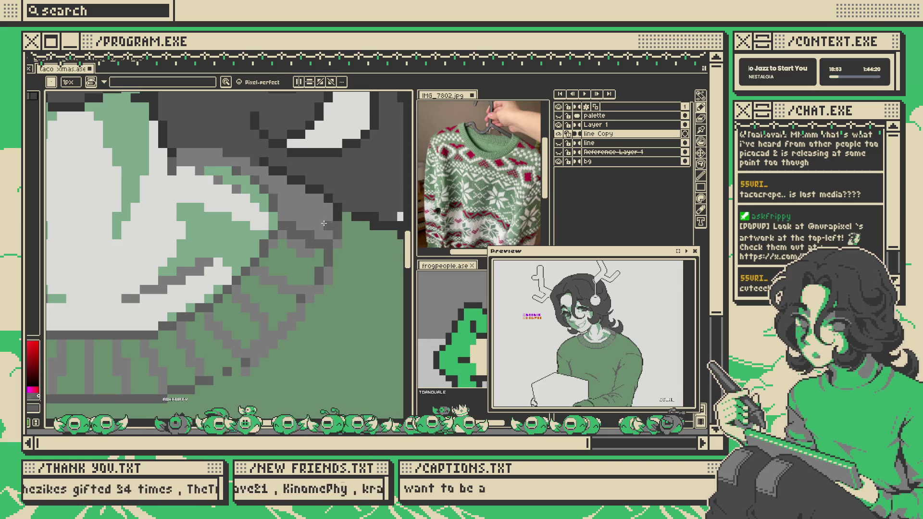
scroll(278, 231, up, 1)
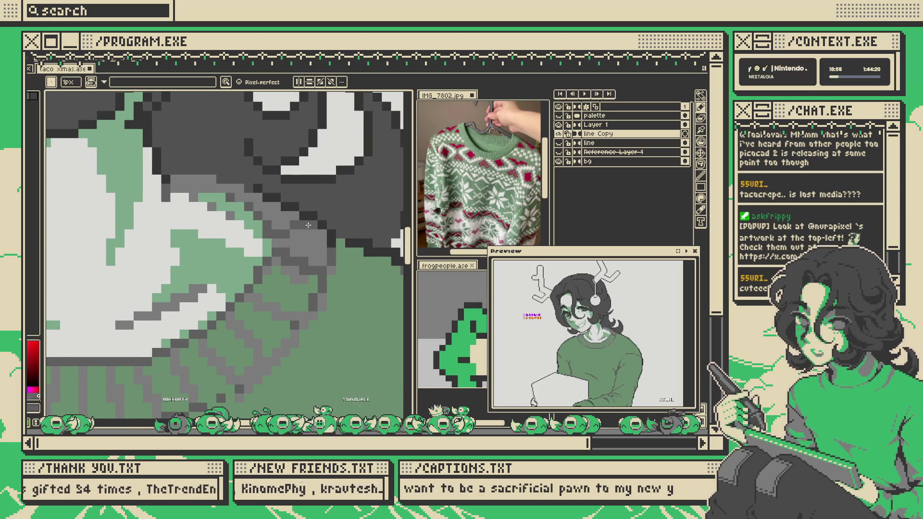
scroll(308, 227, down, 1)
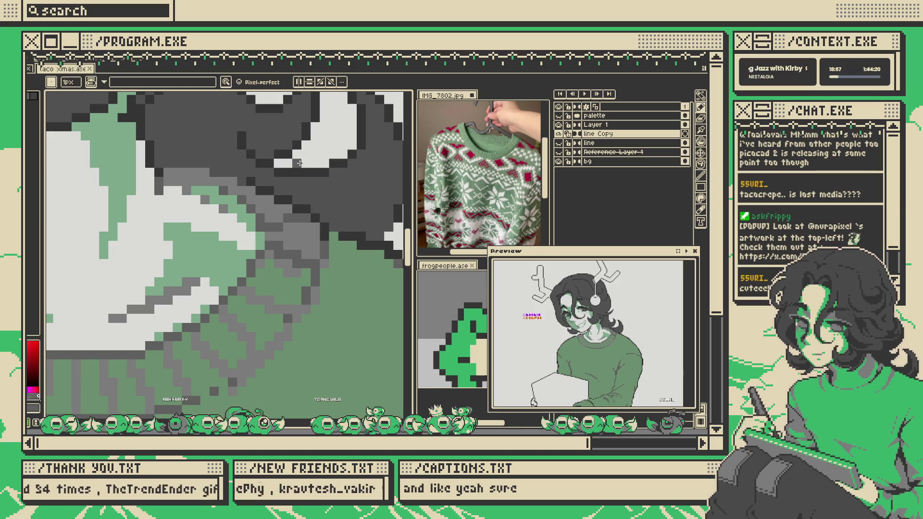
scroll(299, 163, down, 5)
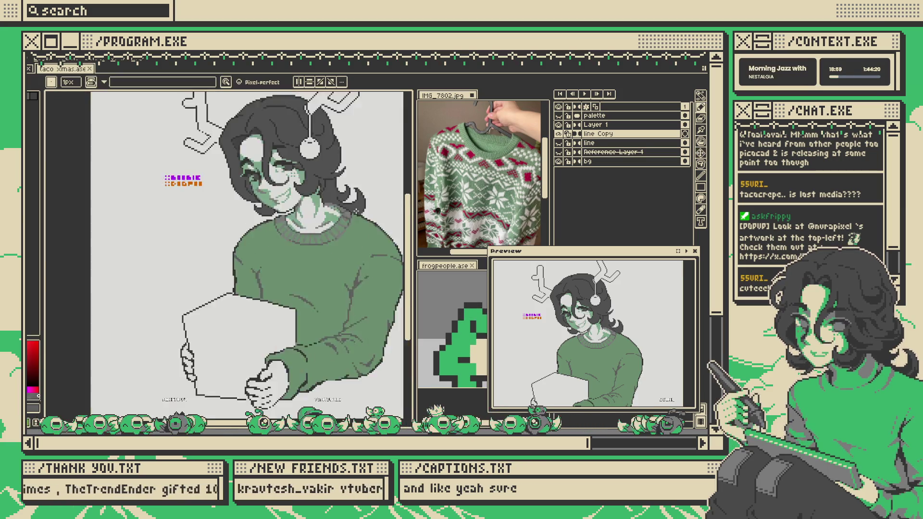
- Flip the portrait horizontally to check it, then restore normal orientation
scroll(352, 219, up, 3)
scroll(338, 218, up, 2)
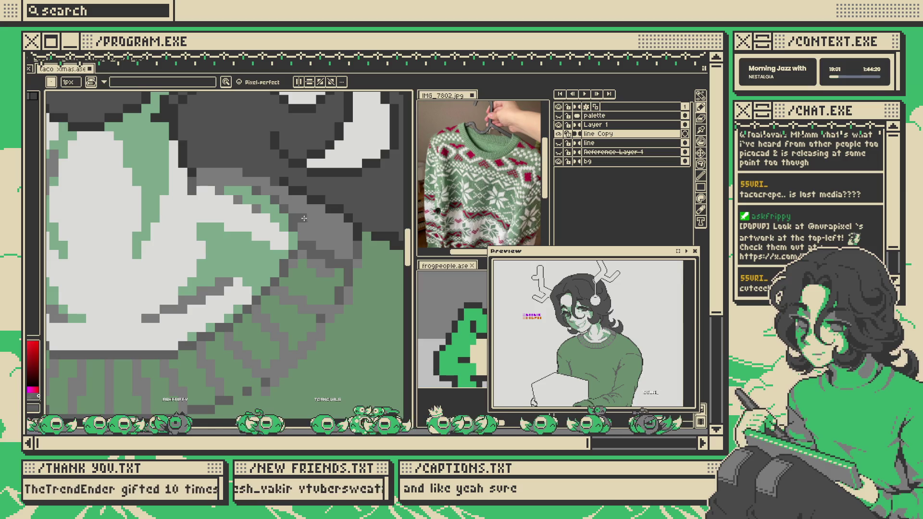
scroll(340, 226, down, 5)
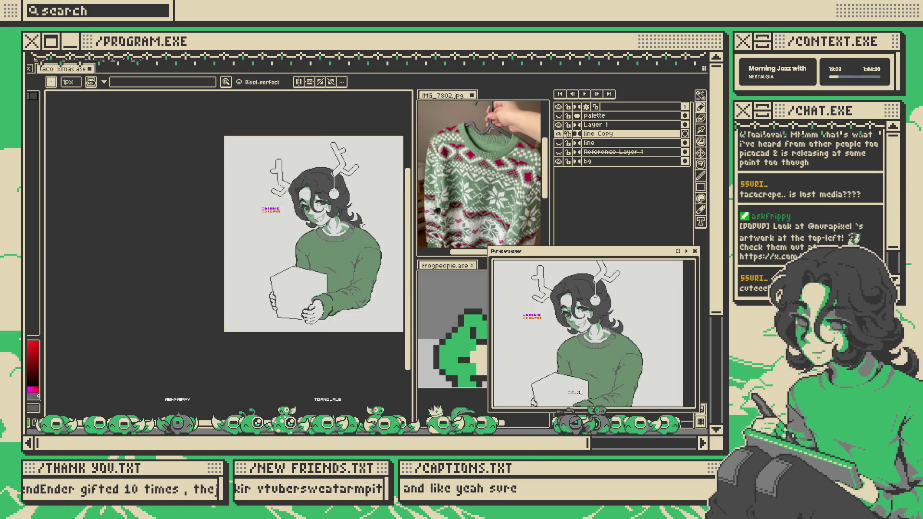
key(shift+h)
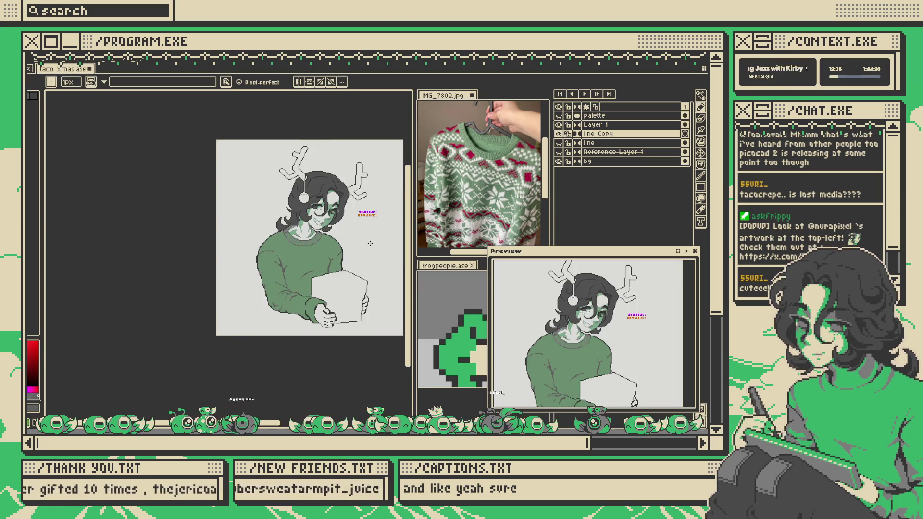
key(shift+h)
- Magic-wand select the sweater's green area and return to the Pencil
scroll(307, 229, up, 3)
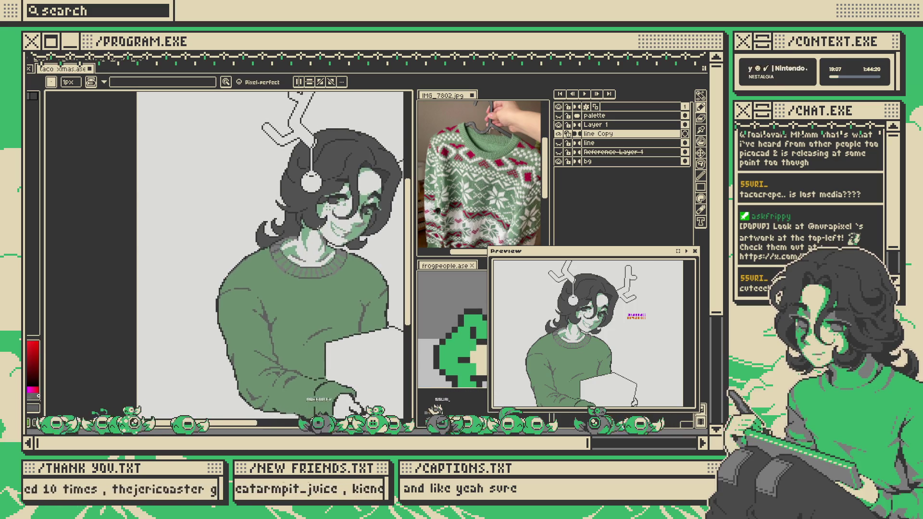
scroll(307, 229, down, 3)
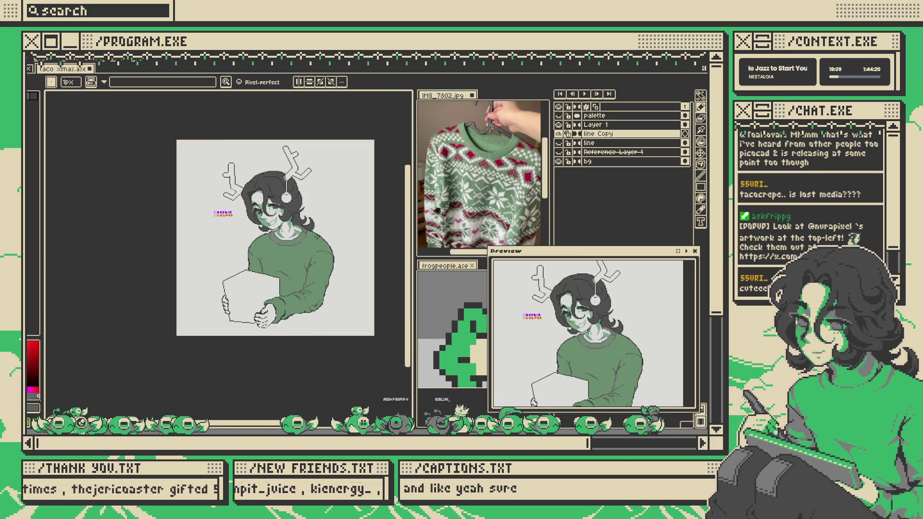
scroll(305, 232, up, 3)
scroll(300, 236, down, 2)
scroll(291, 242, up, 2)
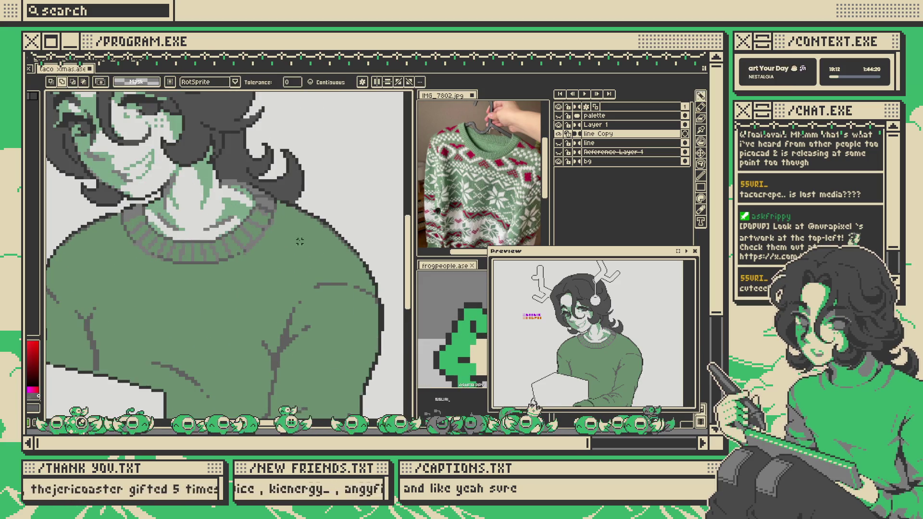
scroll(300, 242, up, 2)
click(266, 220)
key(b)
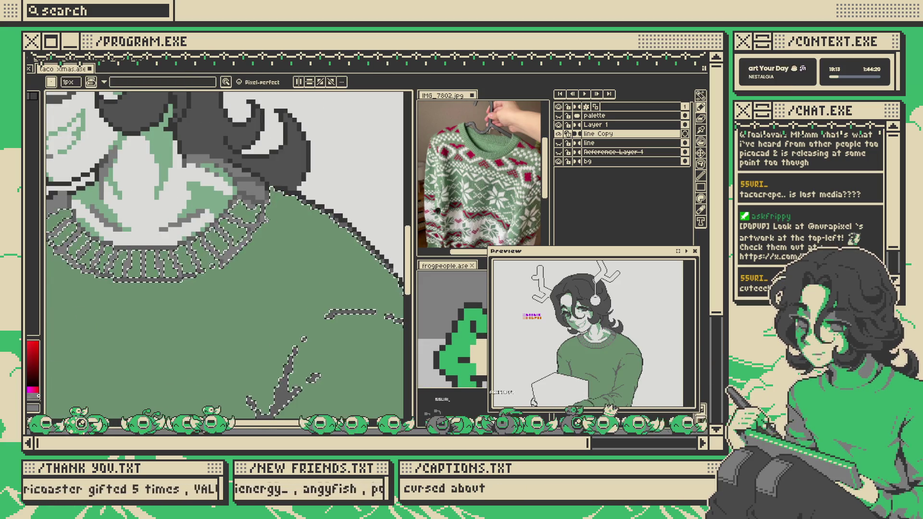
- Shade the sweater's upper-right shoulder edge grey with a 6px pencil, undoing one extra stroke
drag(367, 281, 286, 233)
key(v)
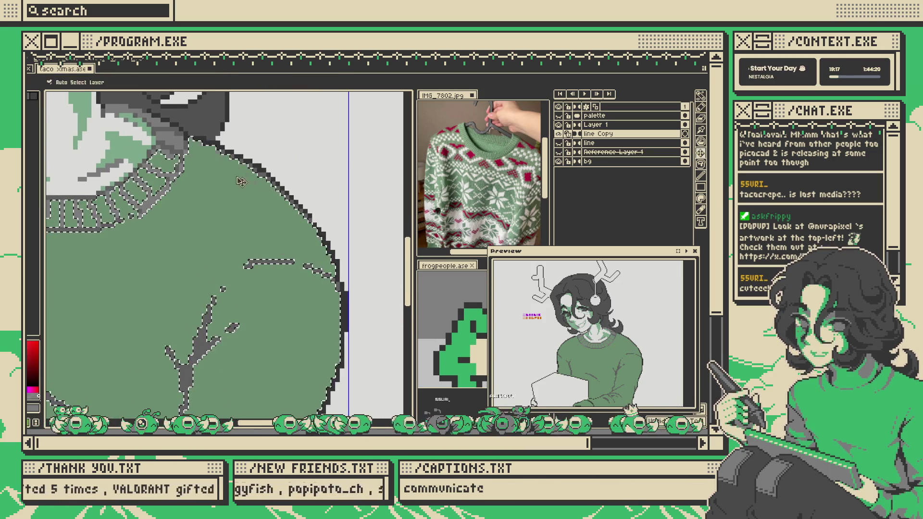
key(b)
drag(200, 148, 299, 248)
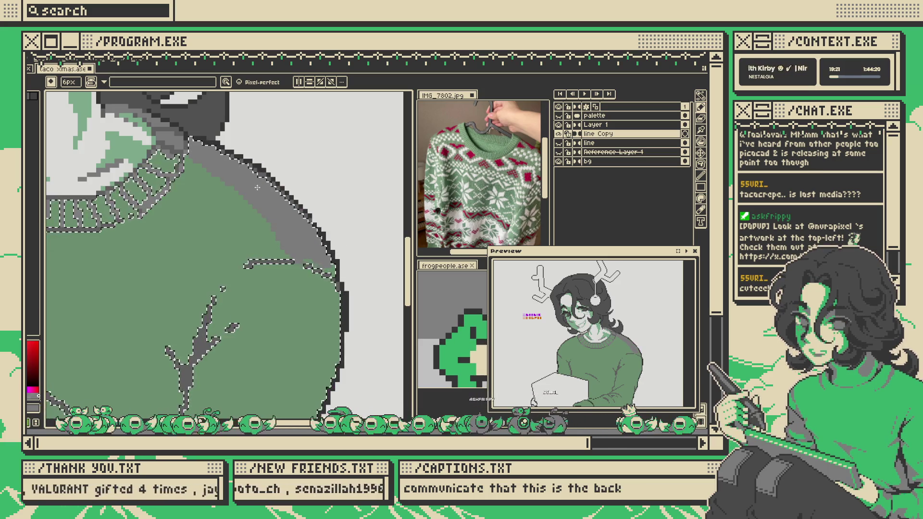
alt+click(226, 215)
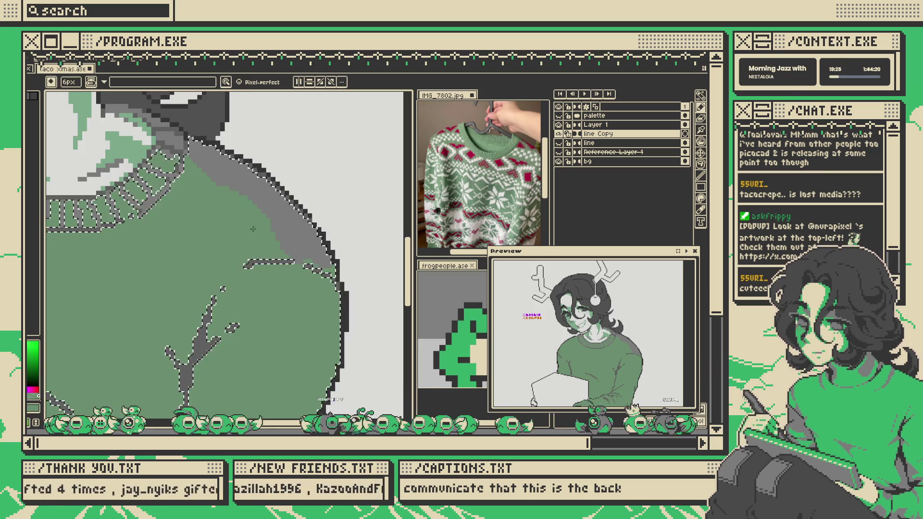
key(x)
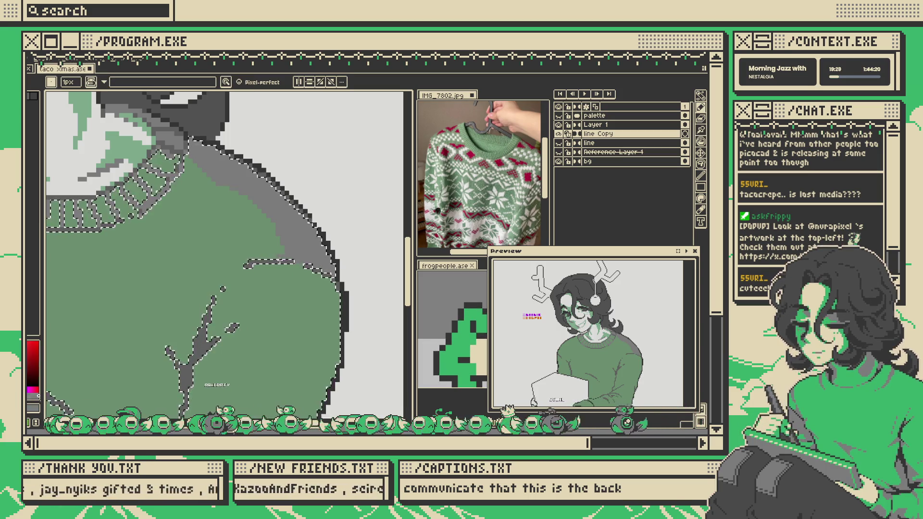
key(ctrl+z)
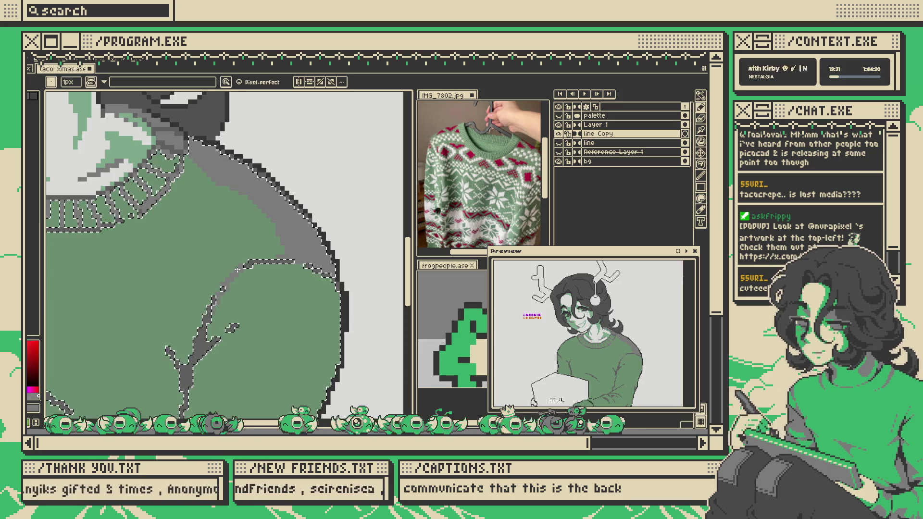
drag(234, 323, 294, 245)
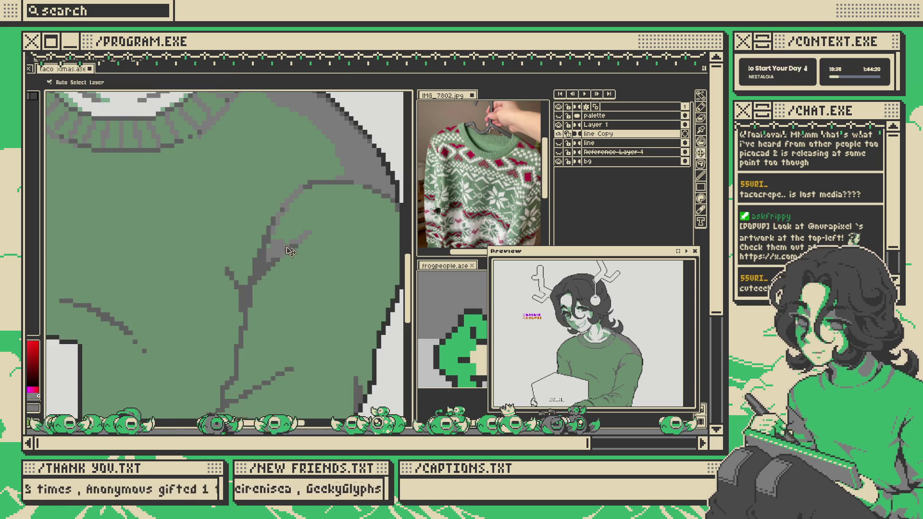
scroll(303, 235, down, 3)
scroll(303, 235, up, 1)
scroll(312, 245, down, 1)
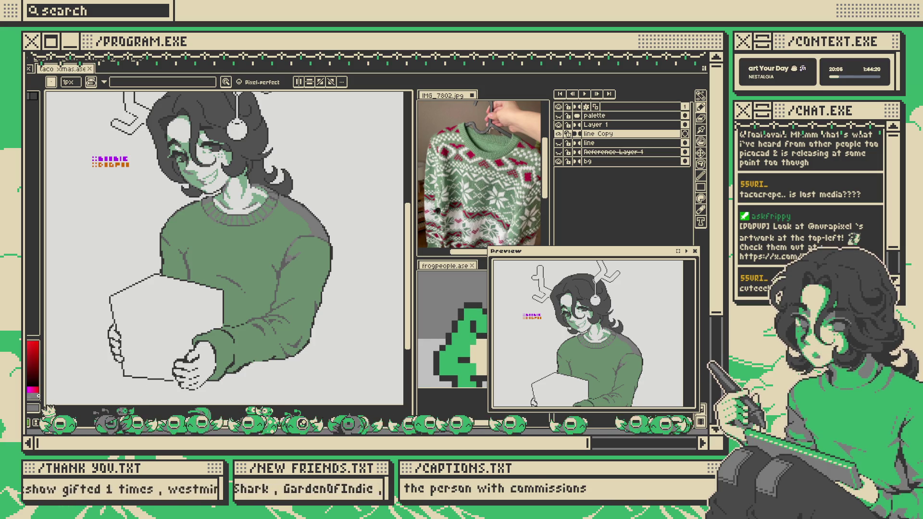
scroll(266, 206, up, 4)
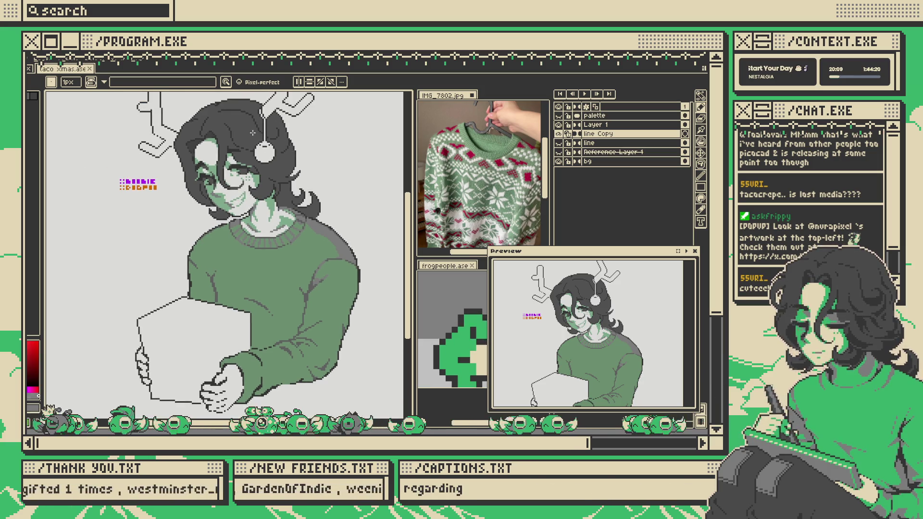
scroll(265, 206, up, 1)
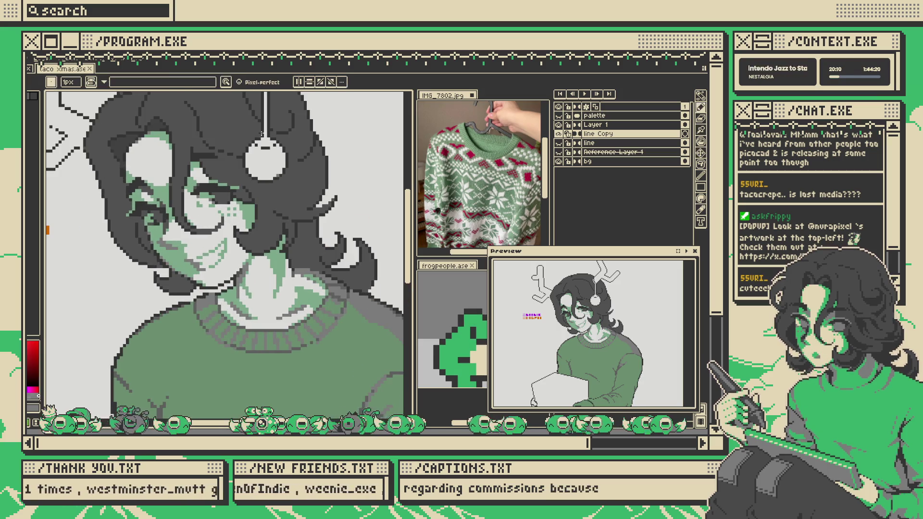
scroll(197, 220, up, 2)
drag(198, 220, 252, 226)
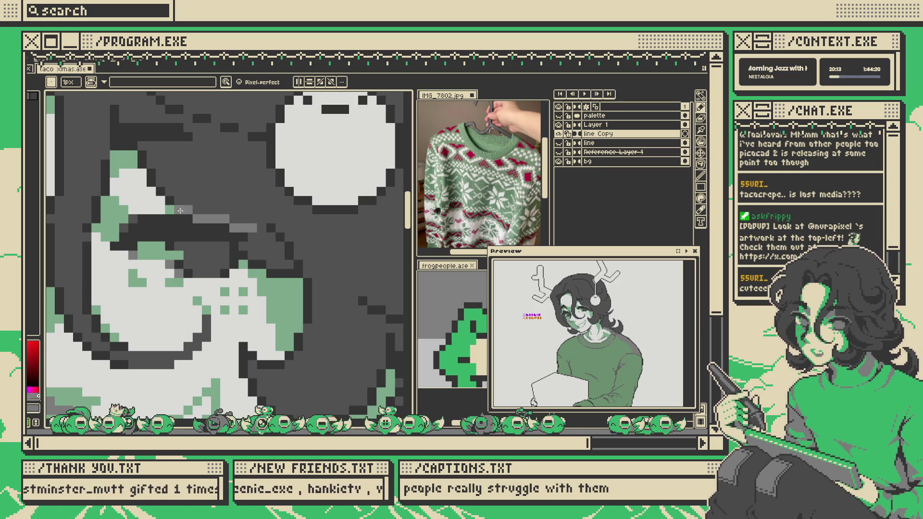
scroll(215, 219, down, 5)
scroll(227, 238, up, 5)
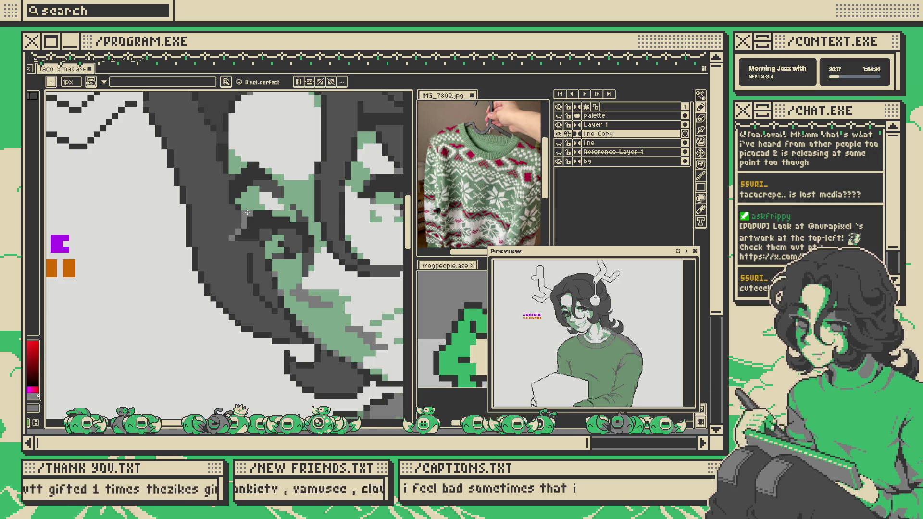
scroll(245, 195, down, 4)
scroll(245, 201, up, 4)
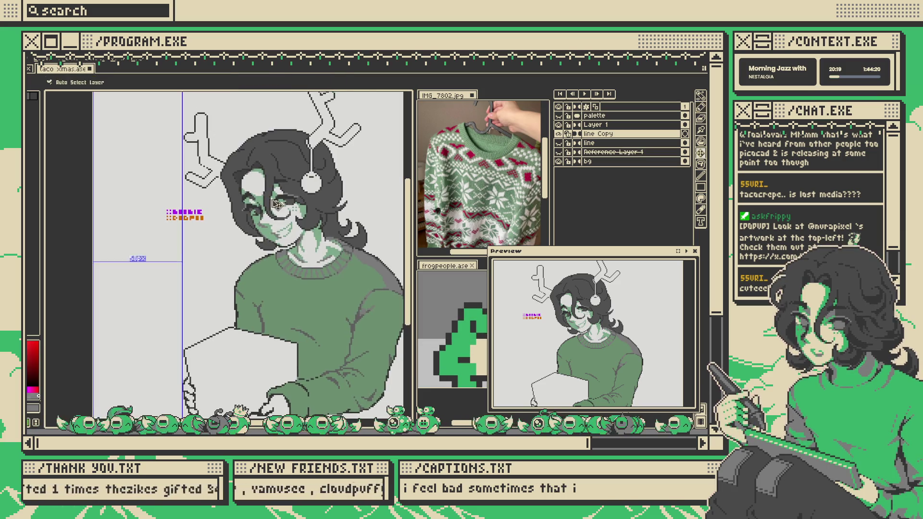
scroll(263, 212, down, 3)
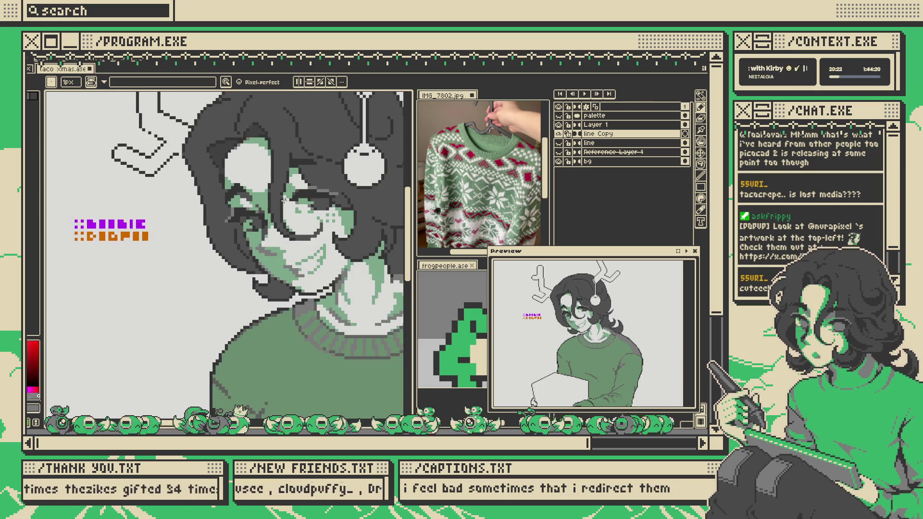
scroll(281, 197, up, 3)
scroll(254, 203, down, 3)
scroll(240, 206, up, 4)
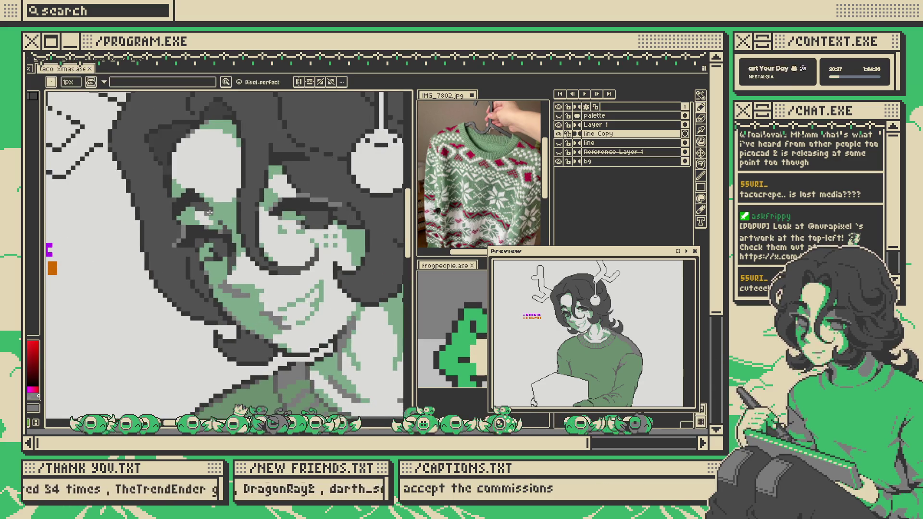
scroll(210, 211, down, 3)
scroll(192, 219, up, 5)
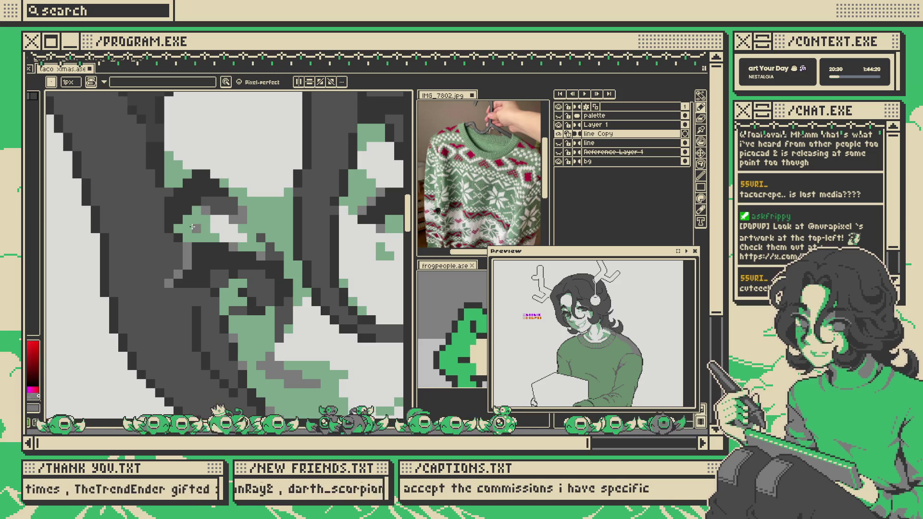
scroll(191, 221, down, 4)
scroll(217, 213, up, 4)
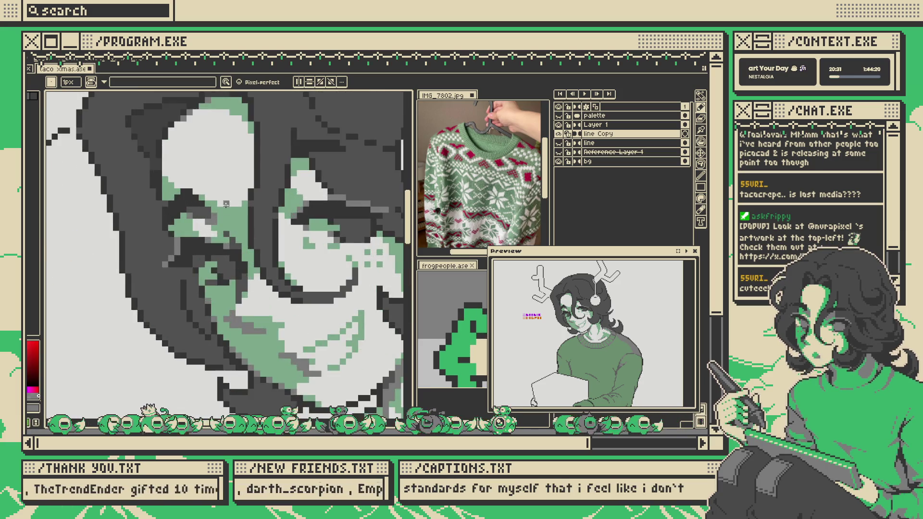
scroll(237, 209, down, 1)
scroll(237, 210, down, 2)
scroll(221, 207, up, 6)
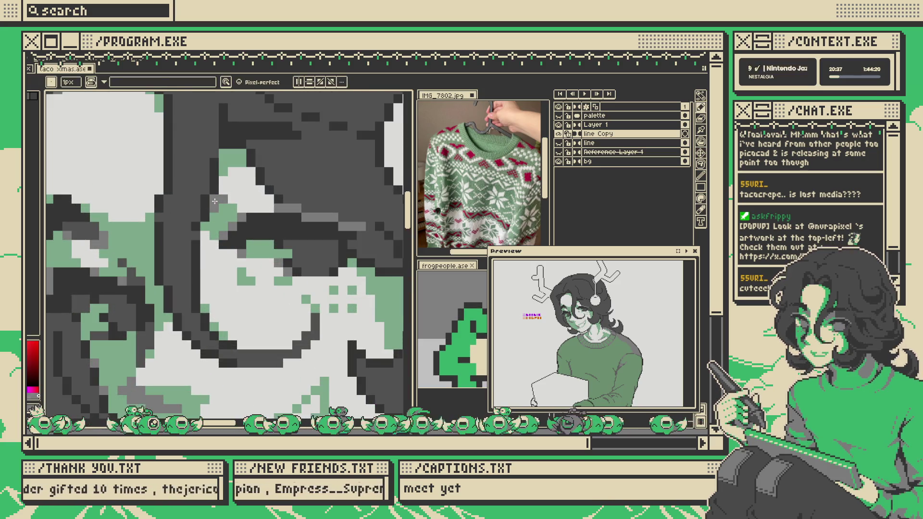
scroll(214, 214, down, 1)
key(v)
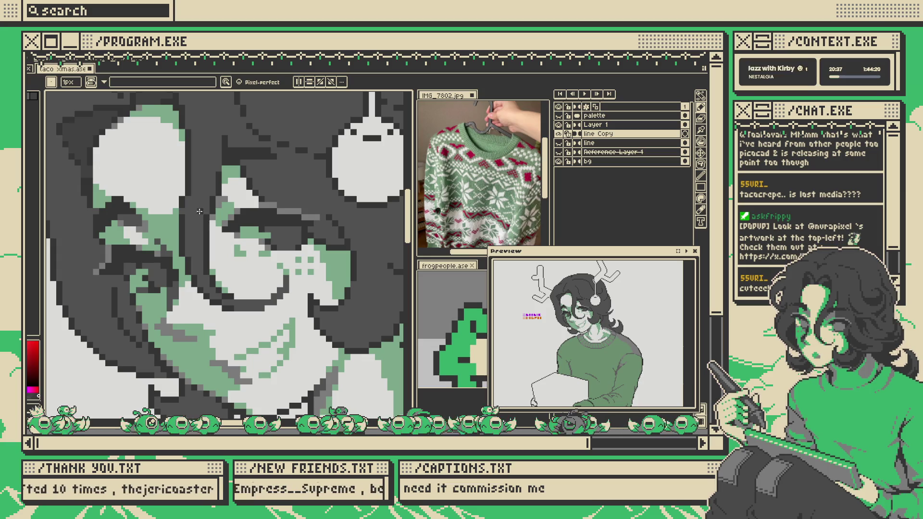
- With the Pencil, recolour two black cheek outline pixels, one mid-grey and one dark grey
key(b)
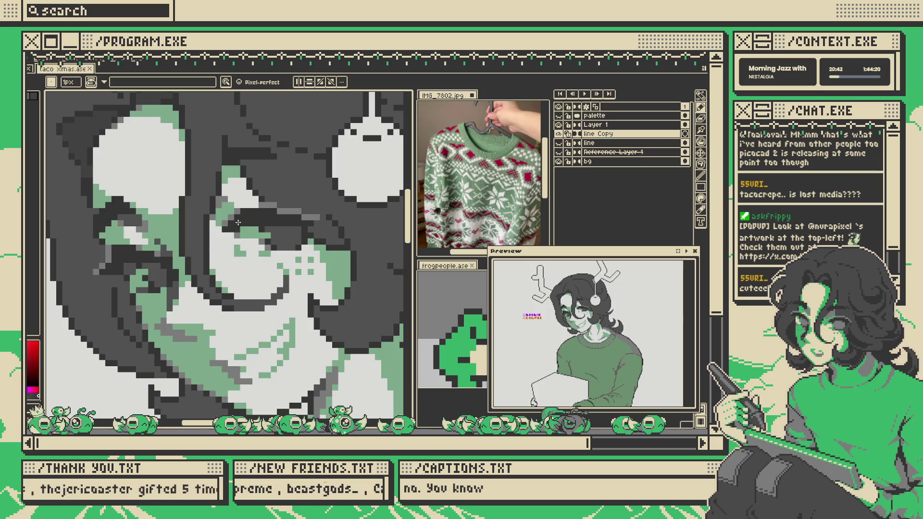
scroll(238, 222, up, 2)
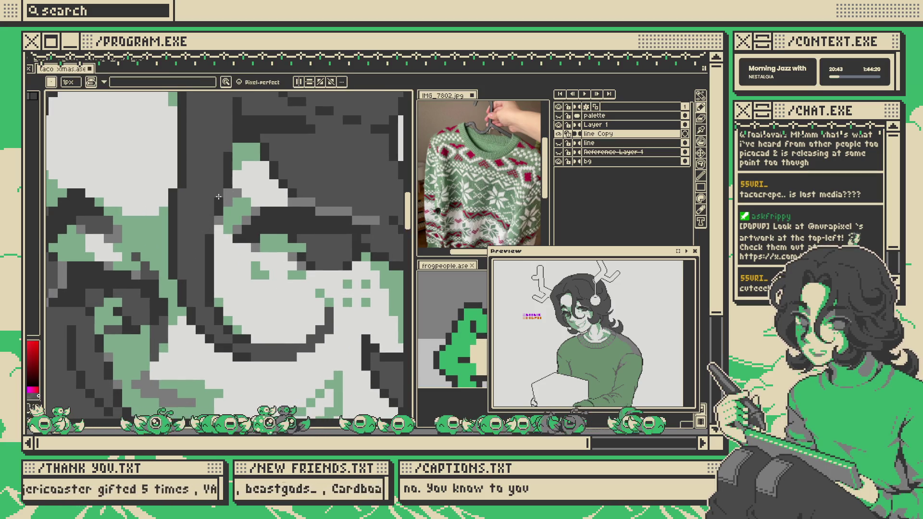
scroll(236, 176, down, 3)
scroll(266, 251, up, 3)
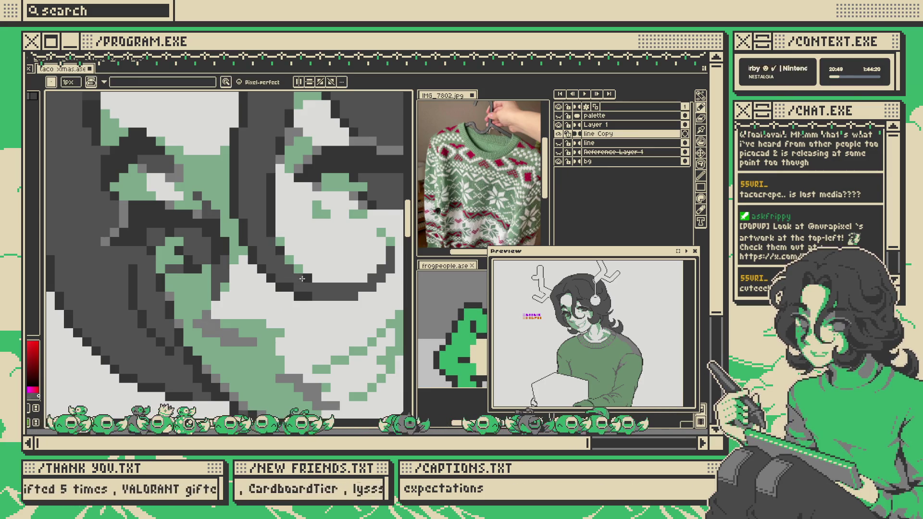
scroll(306, 277, down, 3)
scroll(310, 267, up, 3)
scroll(311, 264, down, 3)
scroll(211, 293, up, 3)
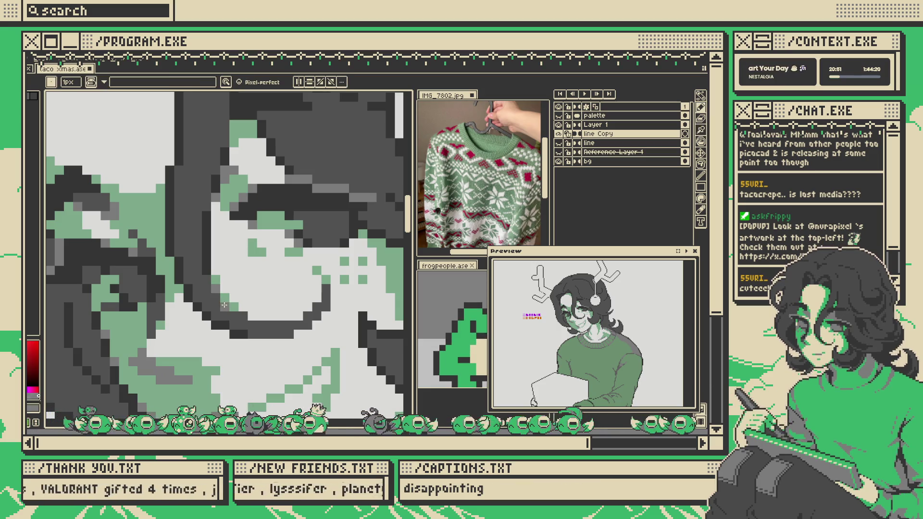
click(244, 317)
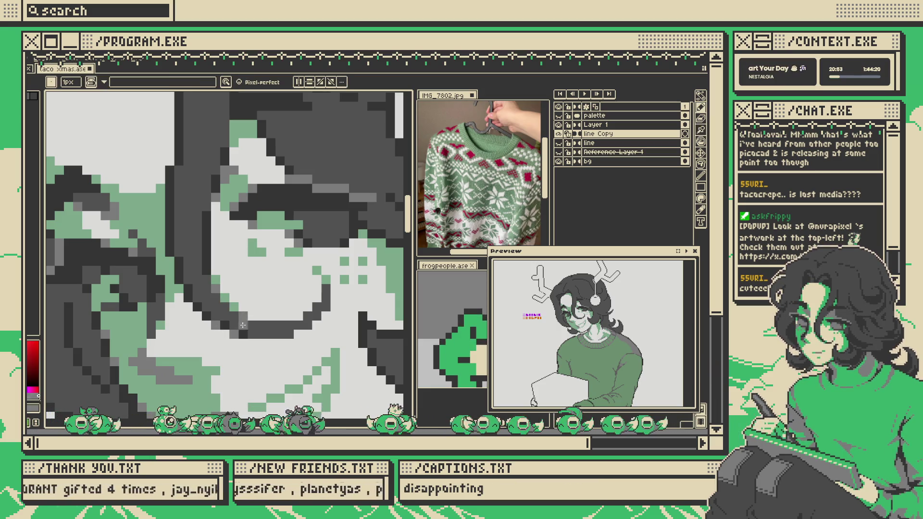
scroll(214, 325, down, 3)
scroll(266, 305, up, 4)
click(279, 324)
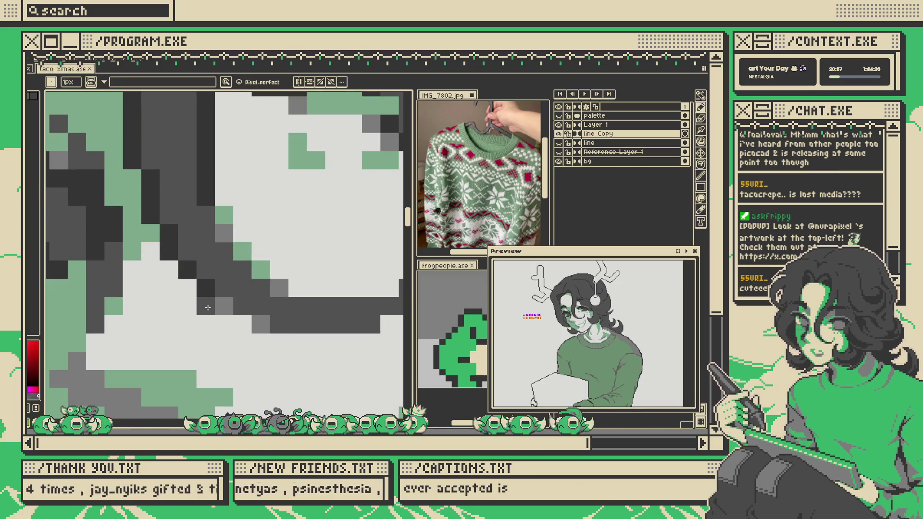
- Shift the view toward the mouth curve and sample a colour from the canvas for the Pencil
scroll(209, 294, down, 2)
scroll(210, 288, up, 2)
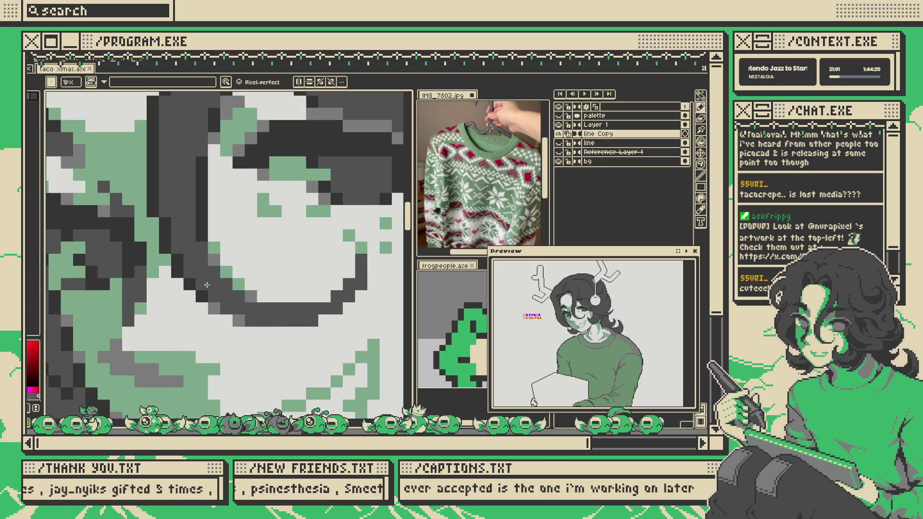
drag(220, 296, 215, 312)
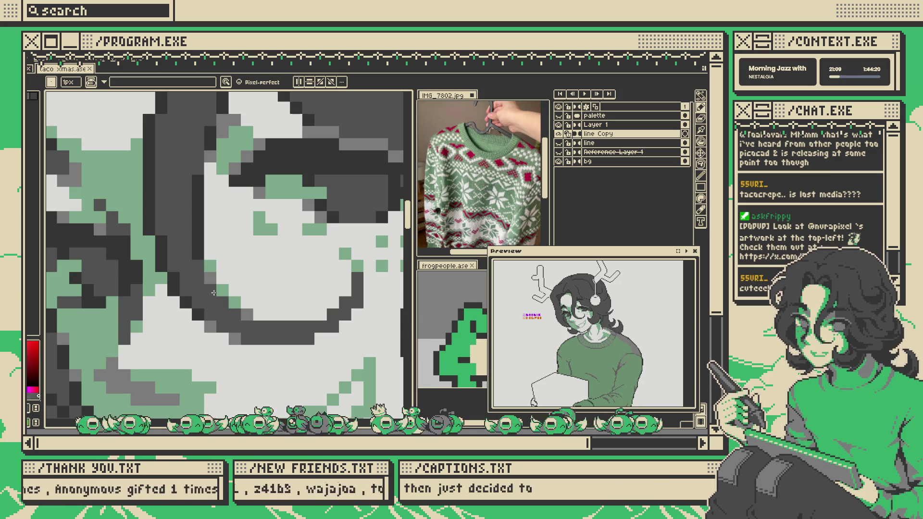
scroll(235, 284, down, 3)
scroll(235, 284, up, 5)
key(i)
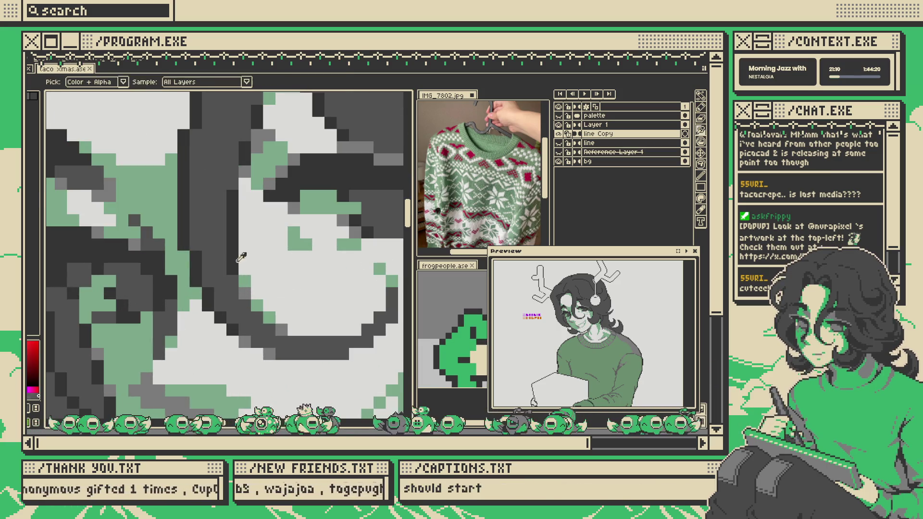
key(b)
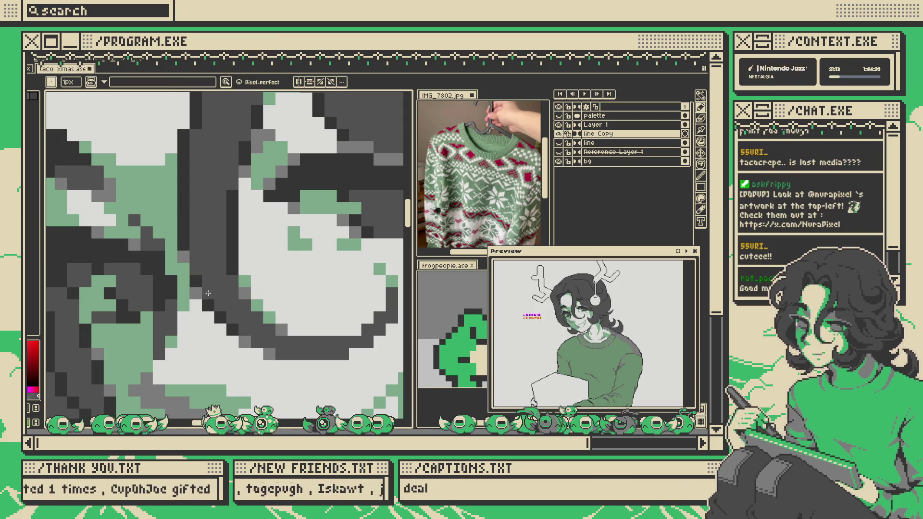
drag(227, 299, 224, 301)
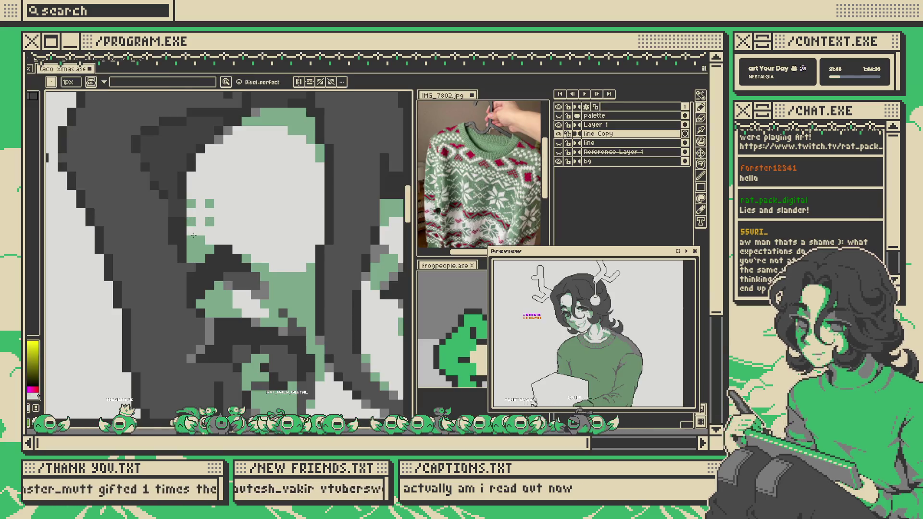
- Fill a small patch of dark pixels, then select the whole canvas and nudge the artwork up-left
mouse_move(205, 247)
mouse_down()
mouse_move(223, 254)
mouse_move(209, 252)
mouse_up()
scroll(209, 252, down, 4)
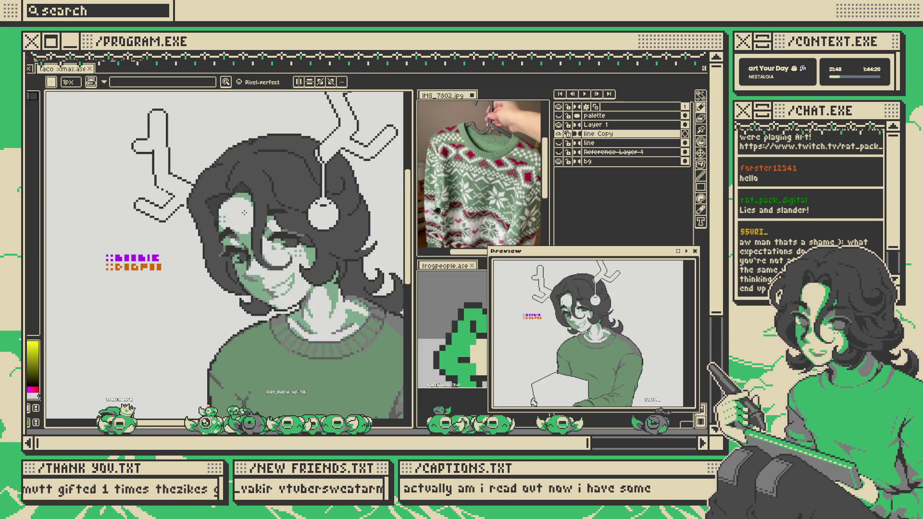
scroll(263, 198, up, 1)
key(ctrl+a)
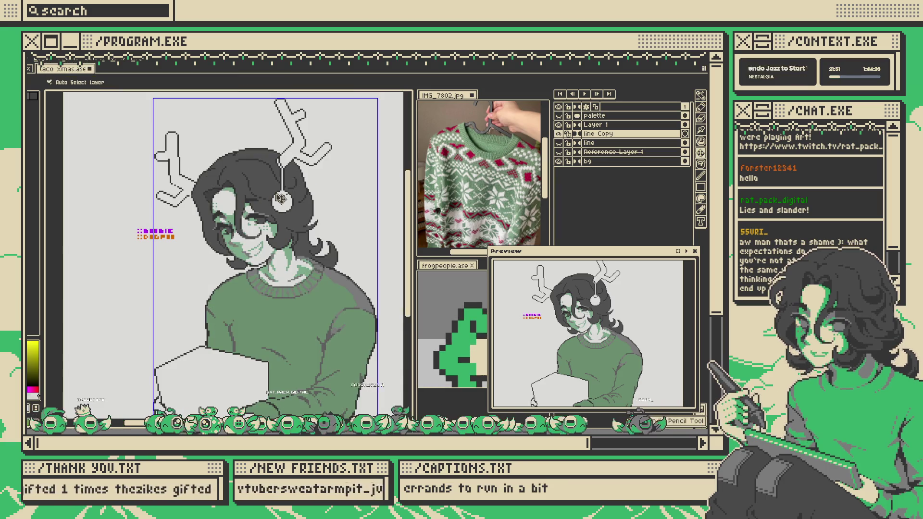
key(ctrl+d)
scroll(272, 199, down, 2)
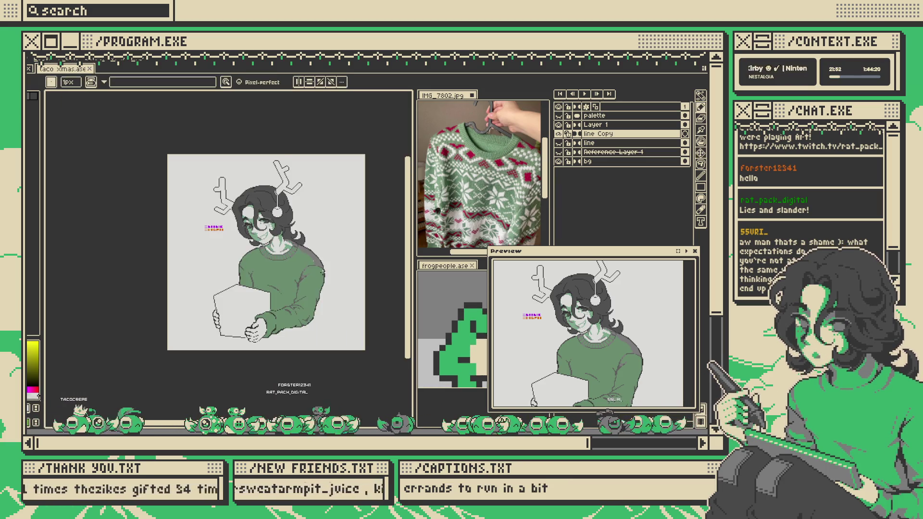
scroll(272, 198, up, 2)
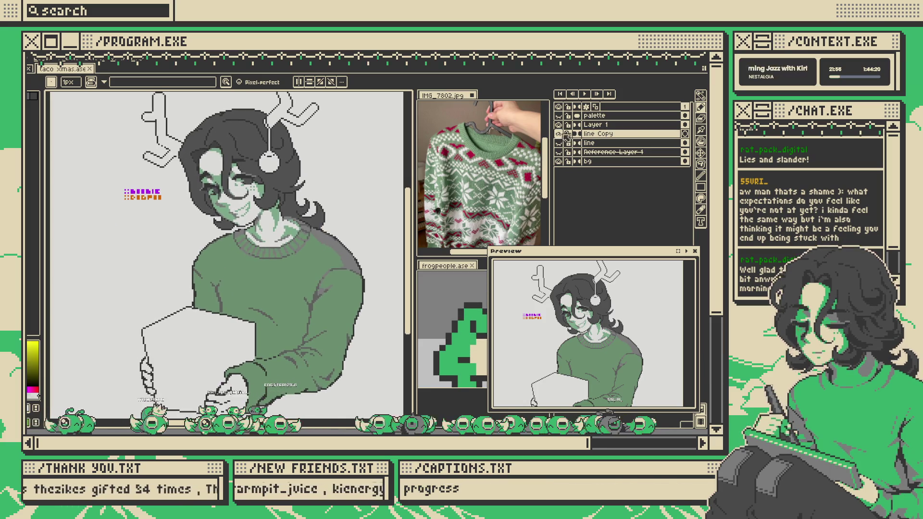
- Hide the coloured line Copy and plain line art layers to reveal the original sketch reference
click(558, 134)
drag(297, 196, 308, 188)
scroll(308, 187, up, 1)
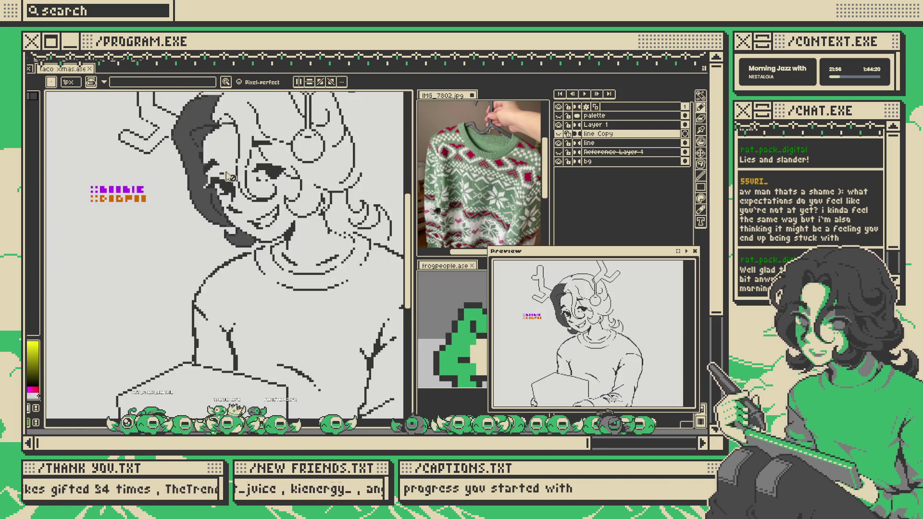
scroll(270, 181, down, 1)
click(558, 142)
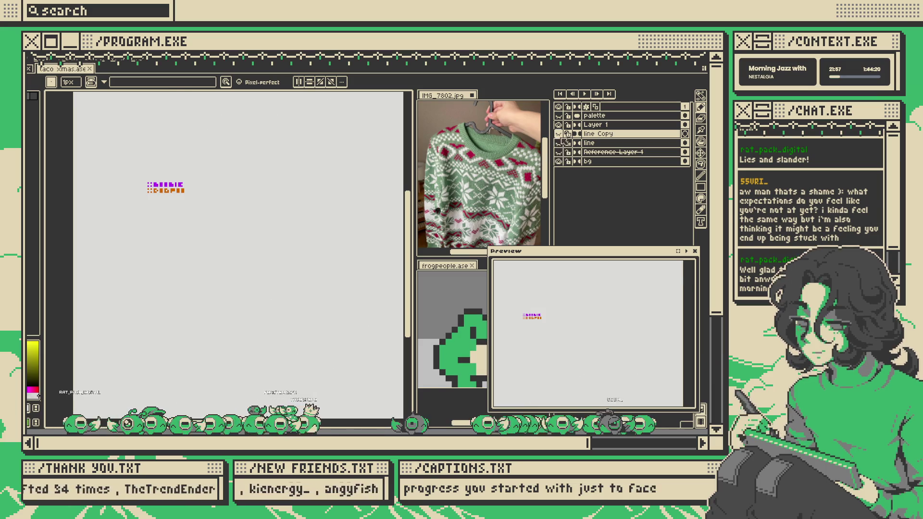
click(558, 134)
click(558, 134)
- Set Reference Layer 1's opacity to 31% in Layer Properties, then hide it again
scroll(248, 195, down, 1)
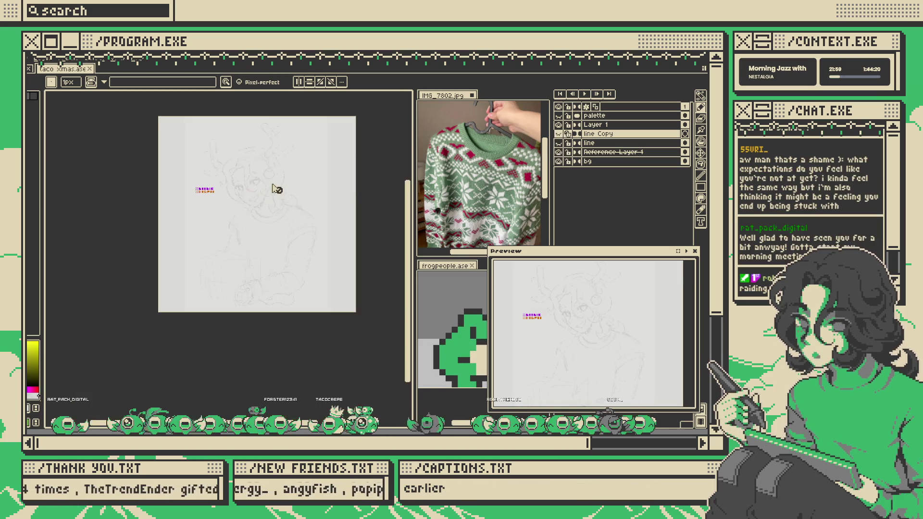
scroll(207, 188, up, 1)
double_click(613, 152)
drag(543, 205, 557, 206)
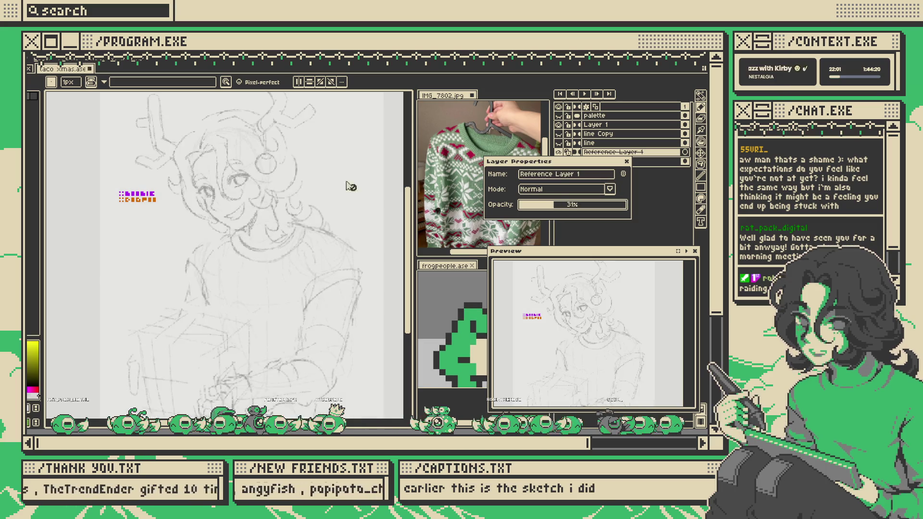
scroll(360, 185, down, 1)
scroll(361, 185, up, 1)
click(627, 162)
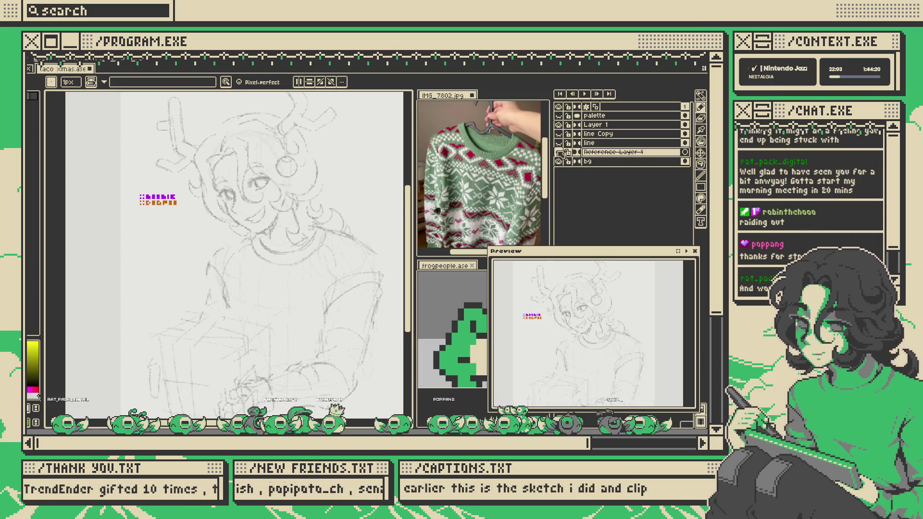
click(558, 152)
scroll(314, 197, down, 1)
scroll(315, 197, up, 1)
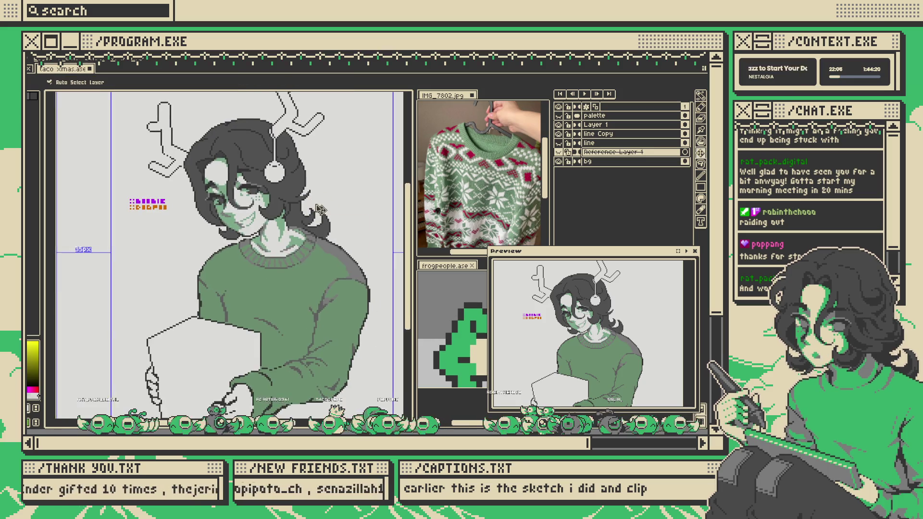